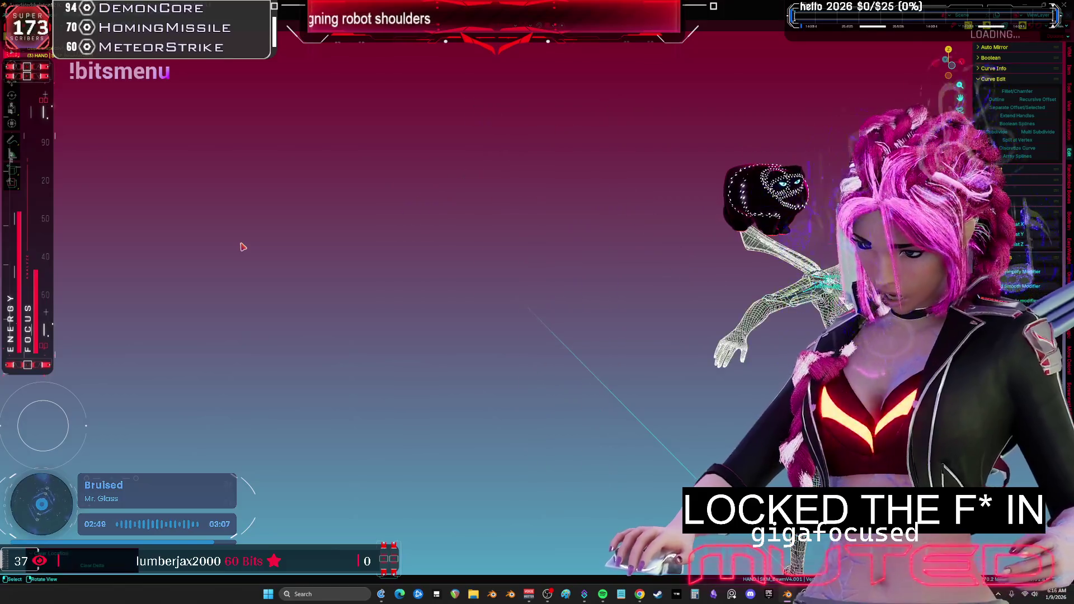
- Clear the arm's location and the testshoulder bone's user transforms, then trackball-rotate the arm
key("alt+g")
scroll(601, 261, "up", 5)
scroll(601, 261, "up", 10)
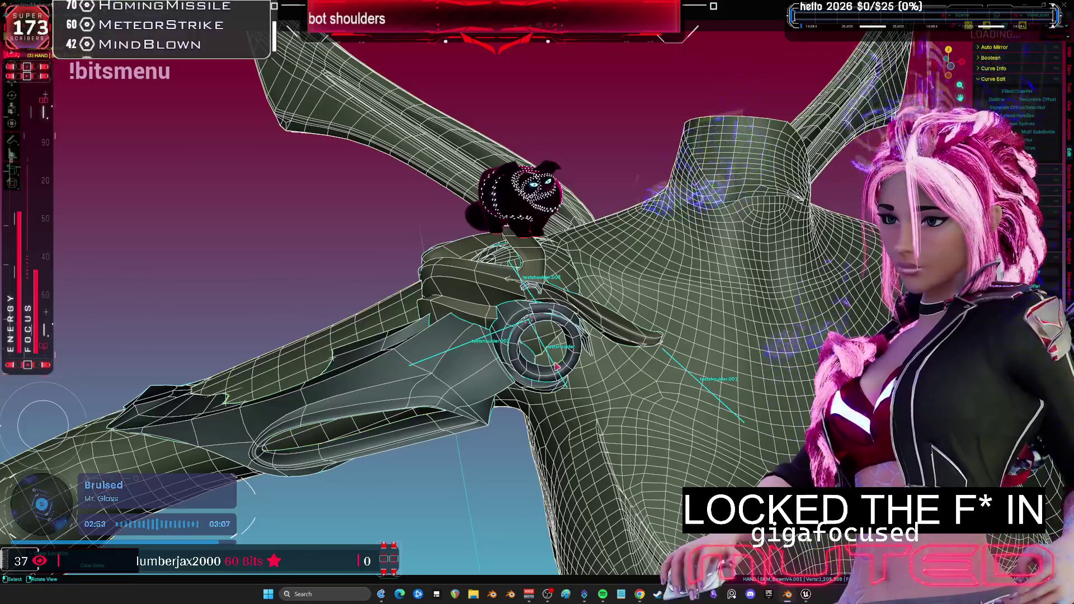
left_click(557, 366)
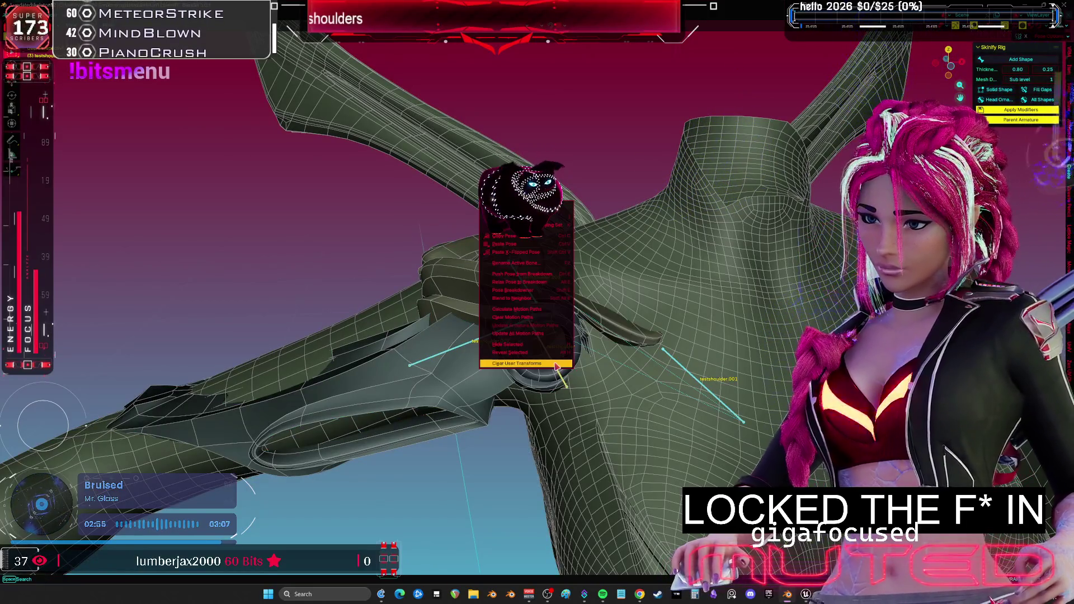
left_click(557, 364)
key("shift+alt+z")
key("r")
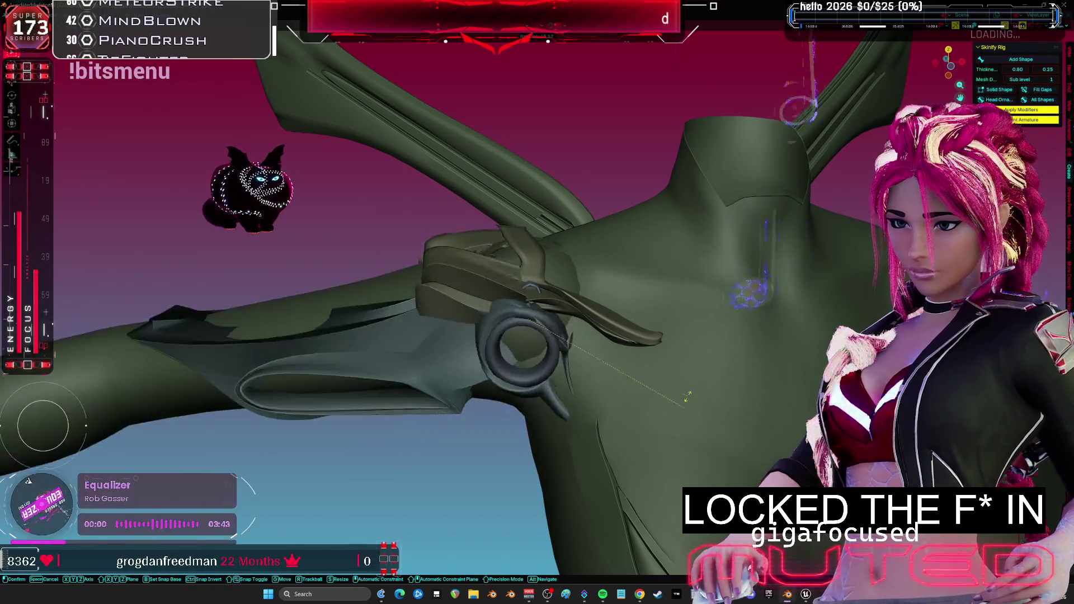
- Confirm the arm rotation, then select all shoulder bones and rotate them into a new pose
left_click(650, 358)
key("shift+alt+z")
key("a")
key("r")
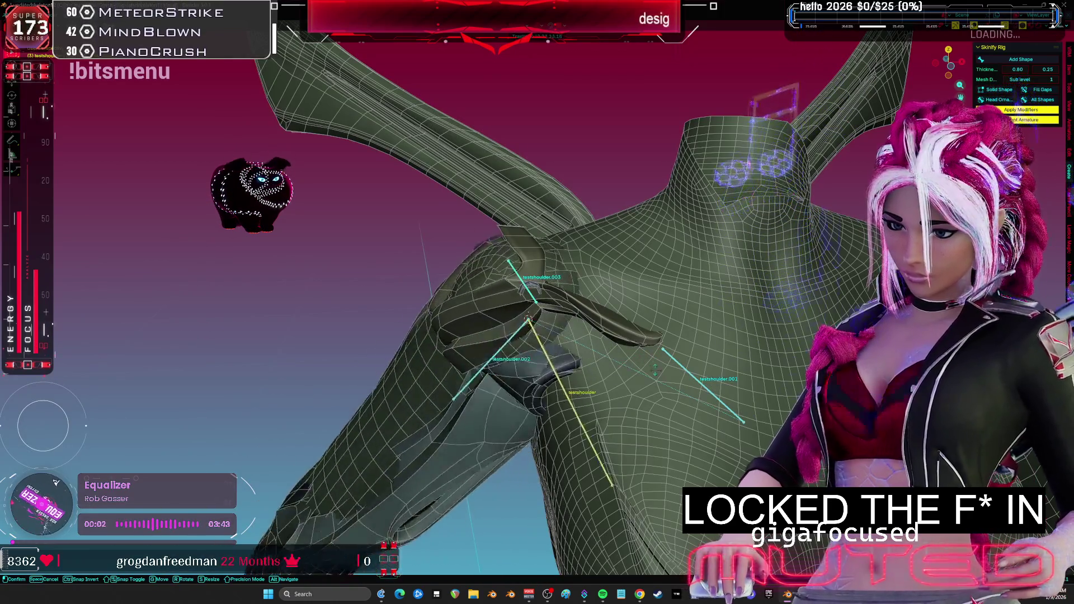
left_click(502, 350)
- Select the ring-shaped shoulder piece and switch to Weight Paint to view its bone weights
mouse_move(685, 373)
middle_mouse_down()
mouse_move(606, 386)
mouse_move(592, 352)
mouse_move(598, 310)
middle_mouse_up()
scroll(598, 309, "up", 4)
scroll(598, 310, "down", 4)
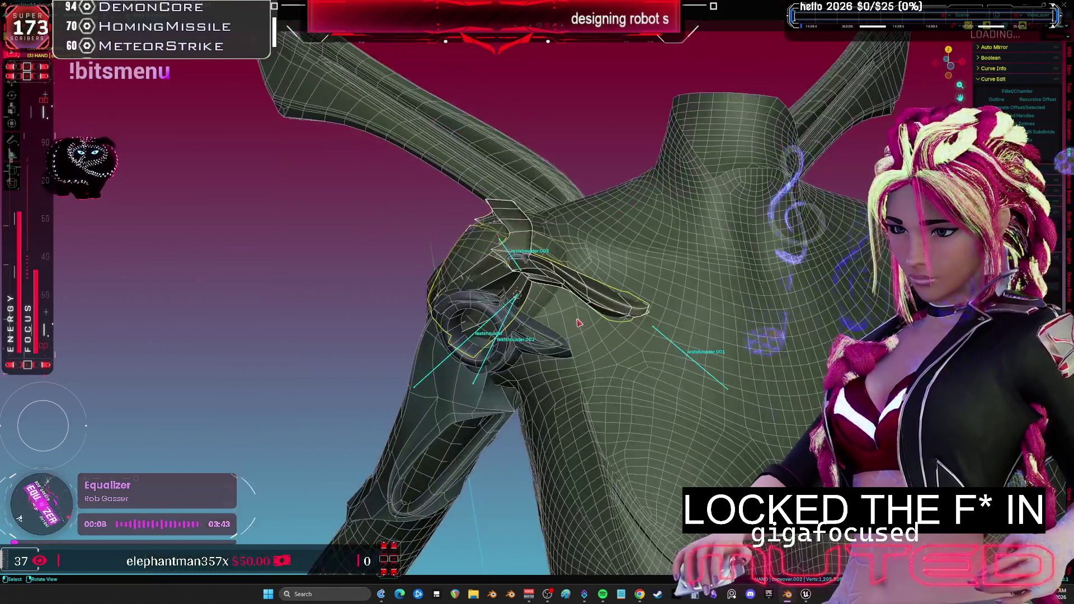
left_click(538, 334)
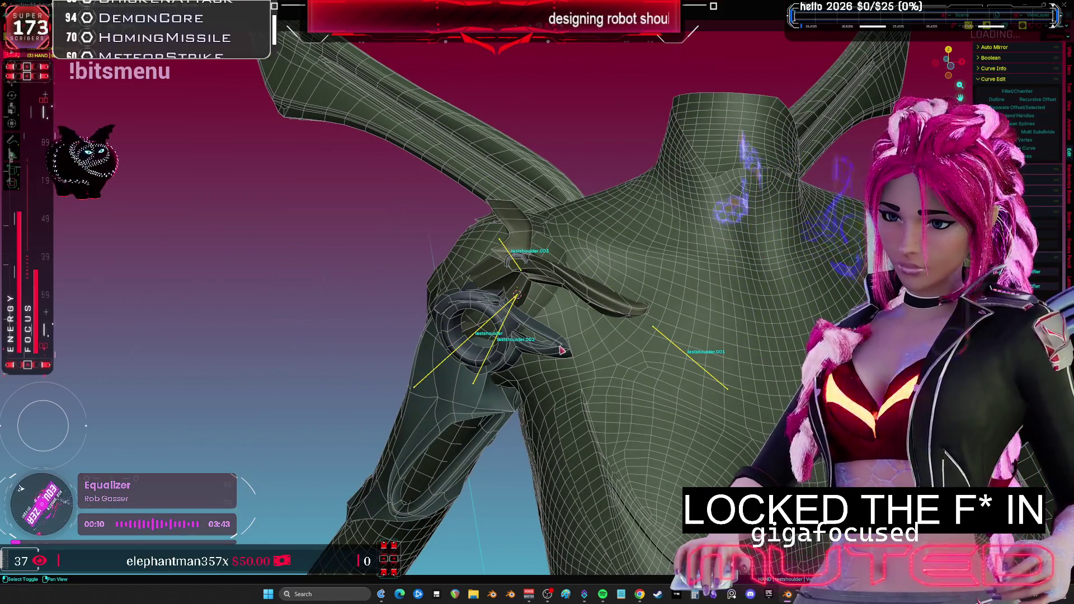
key("ctrl+Tab")
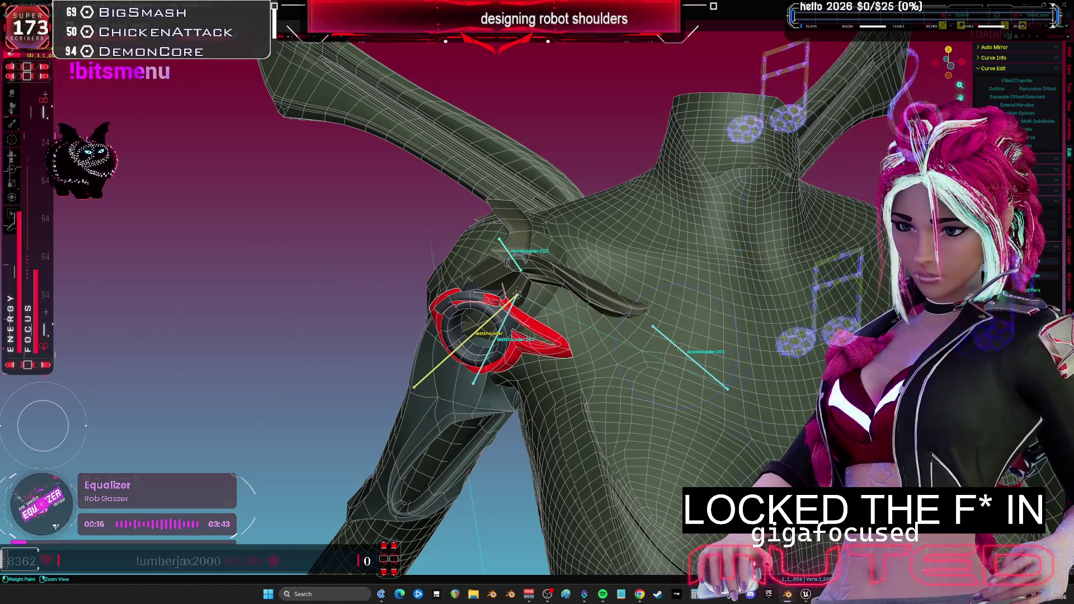
- Return to object mode and check the shoulder piece's modifiers in the full layout
key("ctrl+Tab")
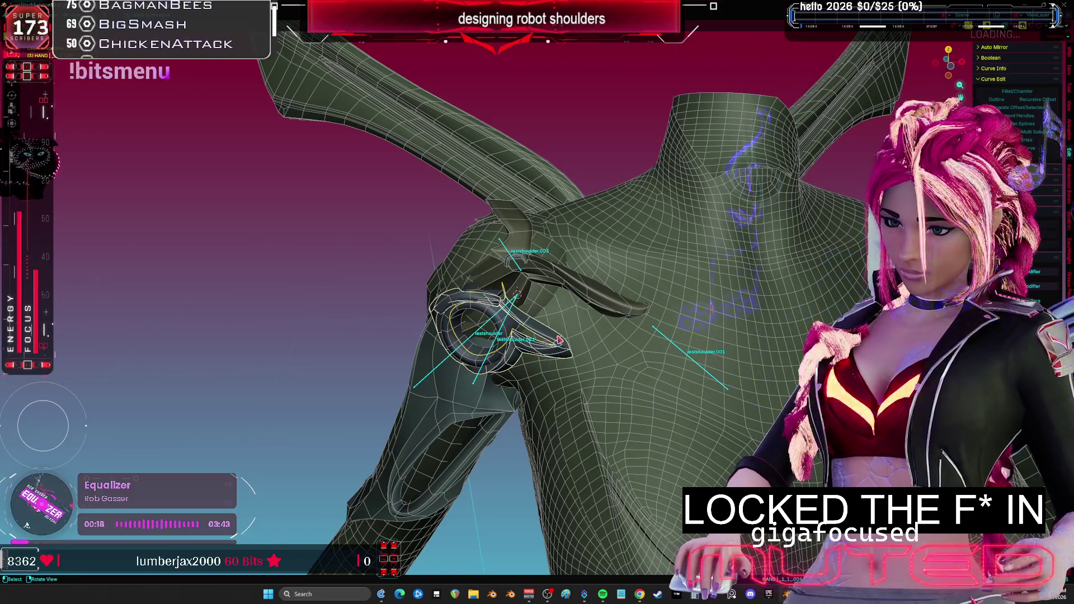
key("ctrl+space")
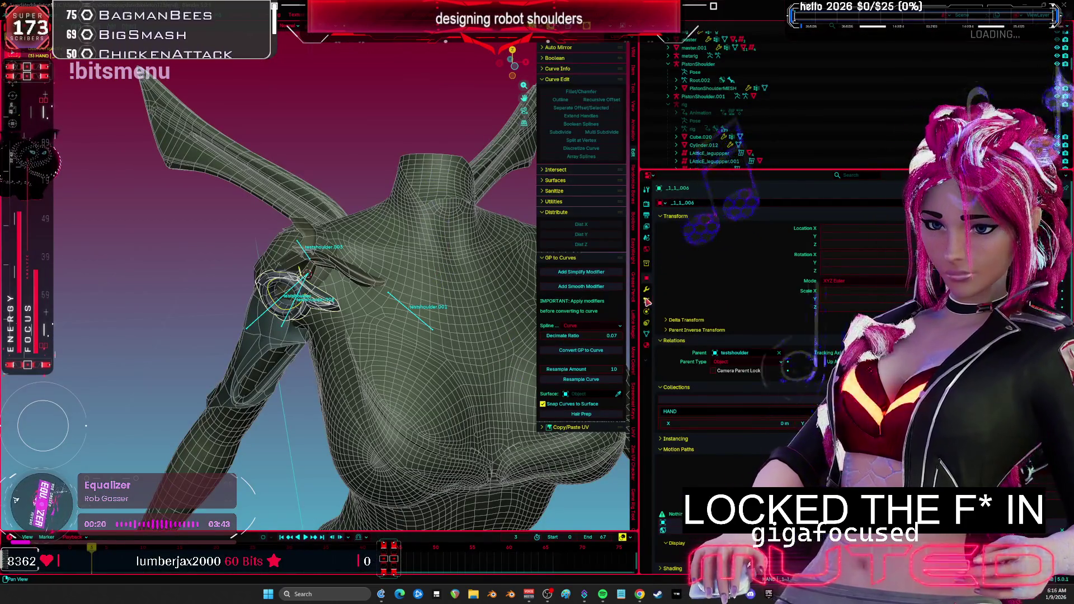
left_click(646, 291)
key("ctrl+space")
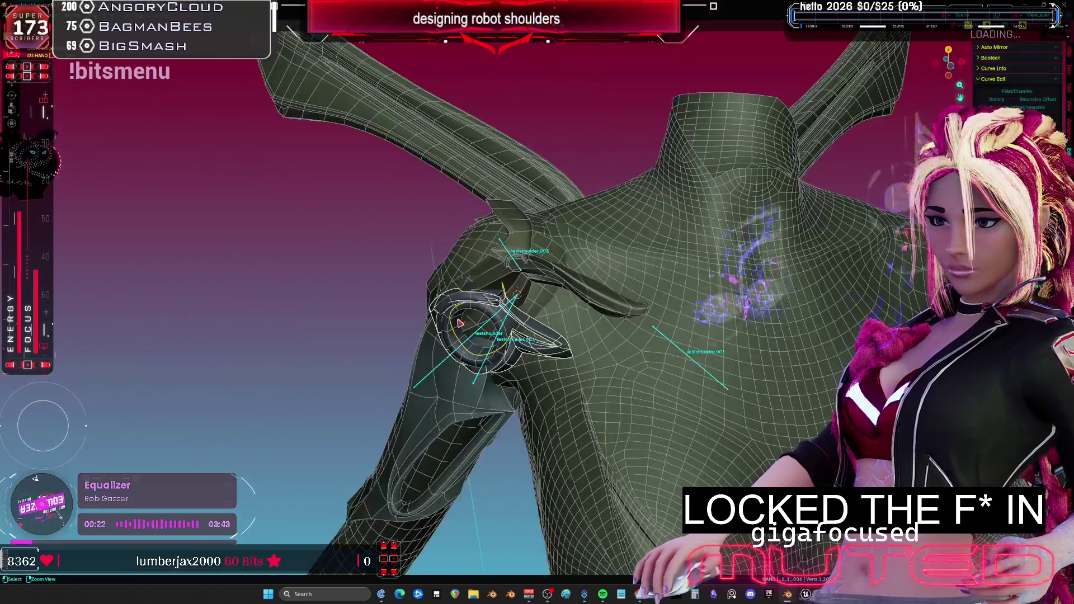
scroll(631, 319, "up", 4)
- Select the armature with the shoulder piece and paint full weight onto the shoulder arc
left_click(768, 324)
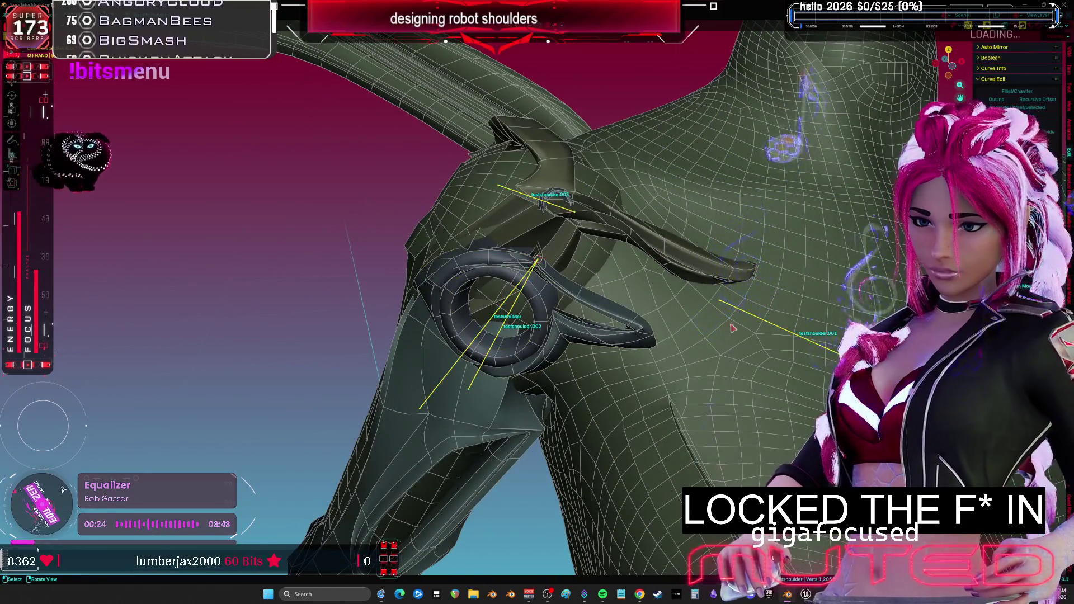
left_click(632, 326)
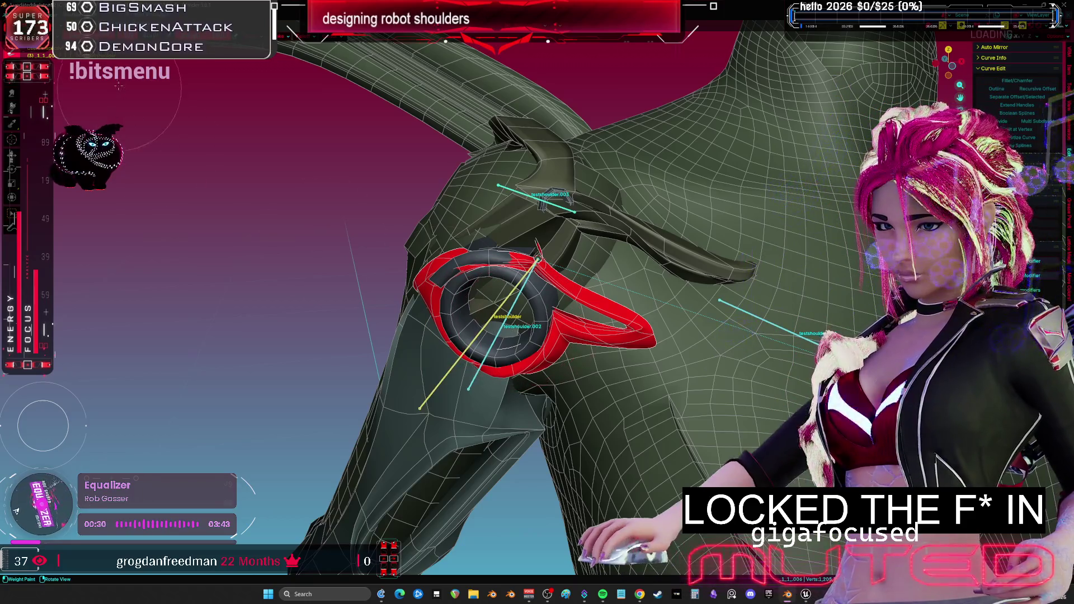
key("ctrl+Tab")
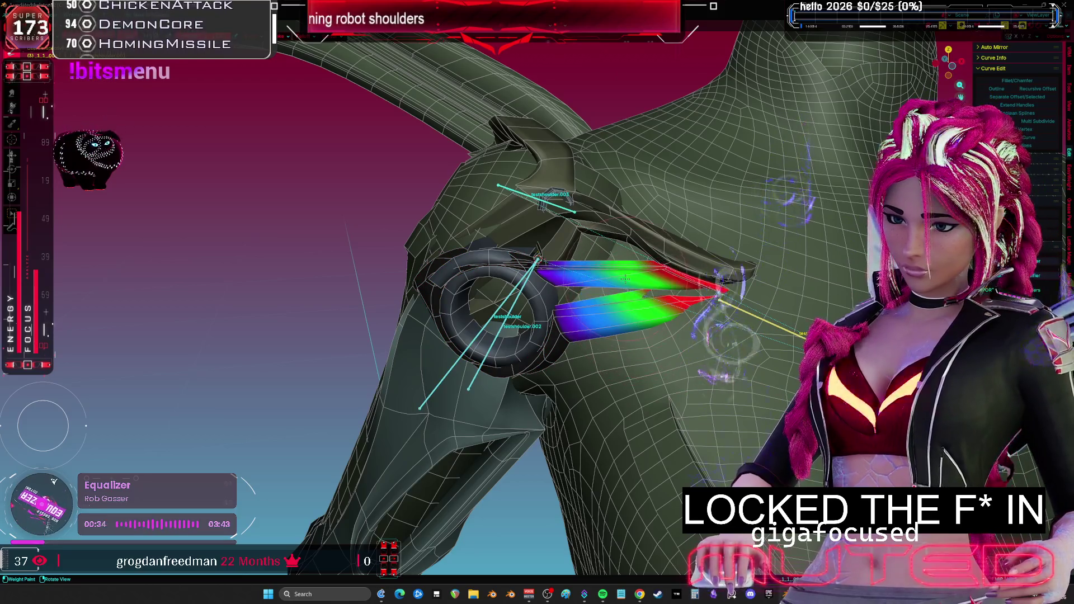
left_click_drag(560, 336, 671, 314)
key("ctrl+z")
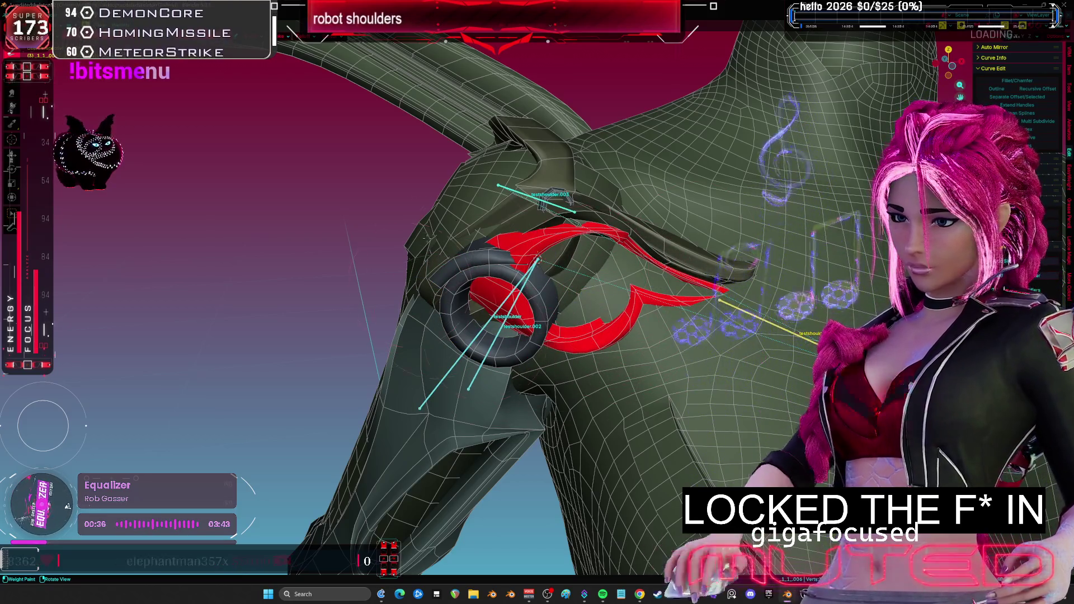
- Select the testshoulder armature and ring NurbsPath.004, with the ring active, and enter Weight Paint
left_click(534, 302)
left_click(774, 328, "shift")
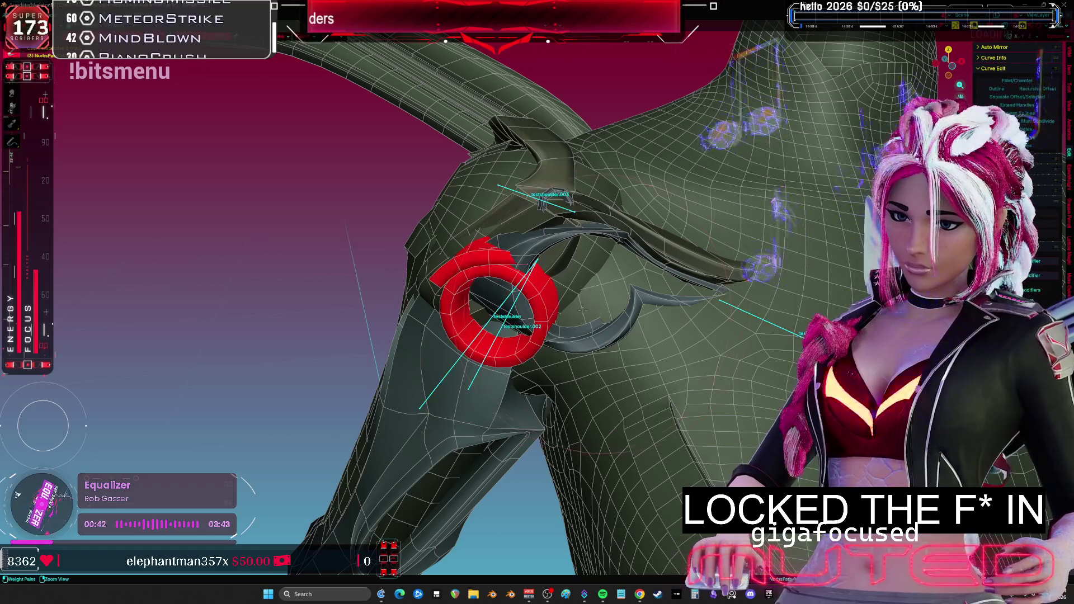
left_click(786, 337, "shift")
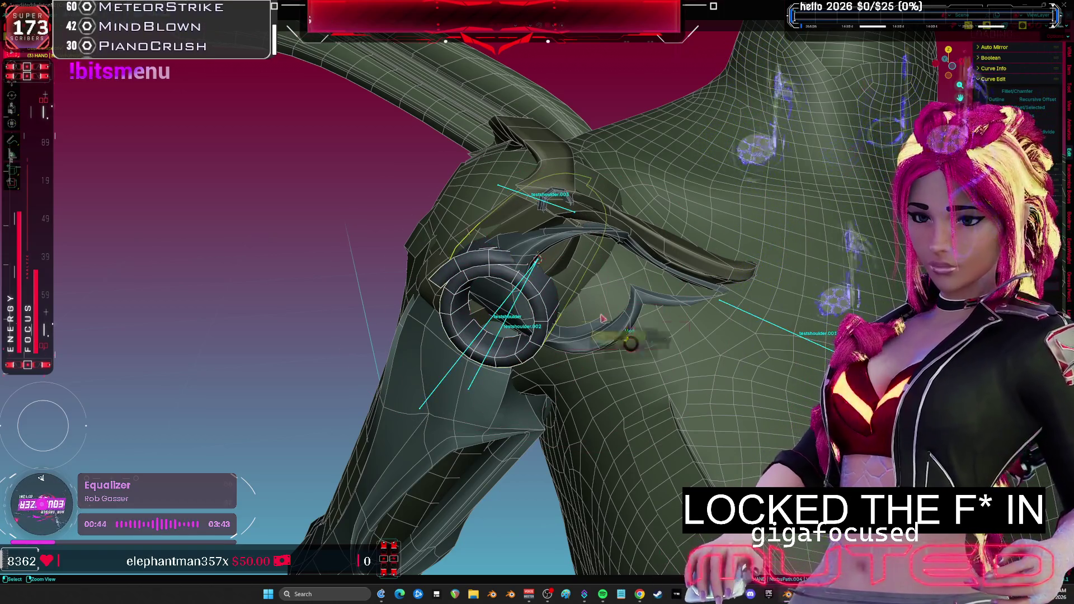
key("ctrl+Tab")
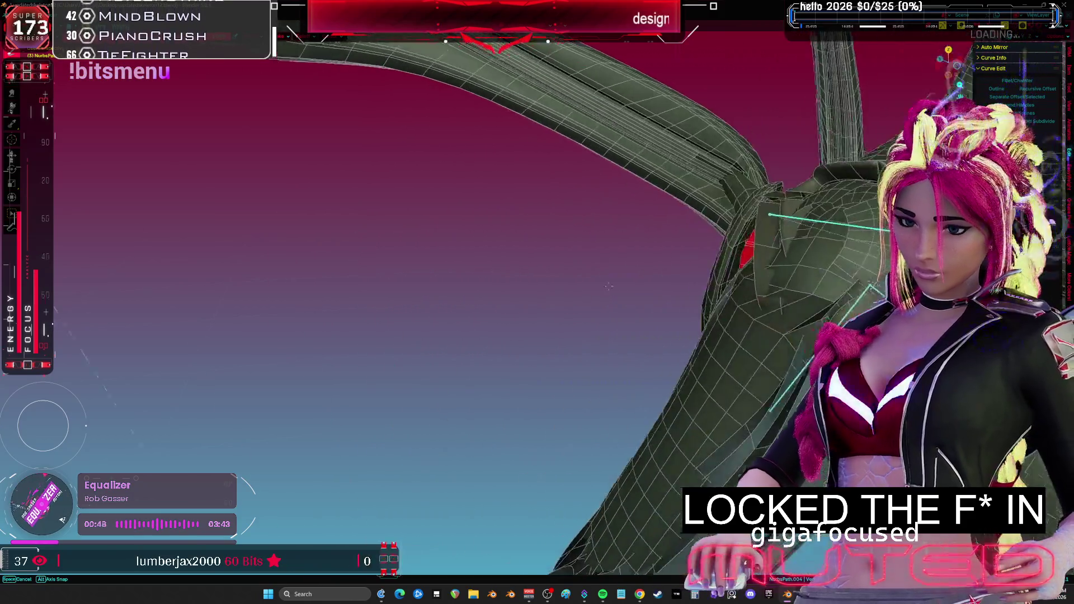
- Leave Weight Paint, then move the shoulder bone's tail and rotate the arm upward past horizontal
key("ctrl+Tab")
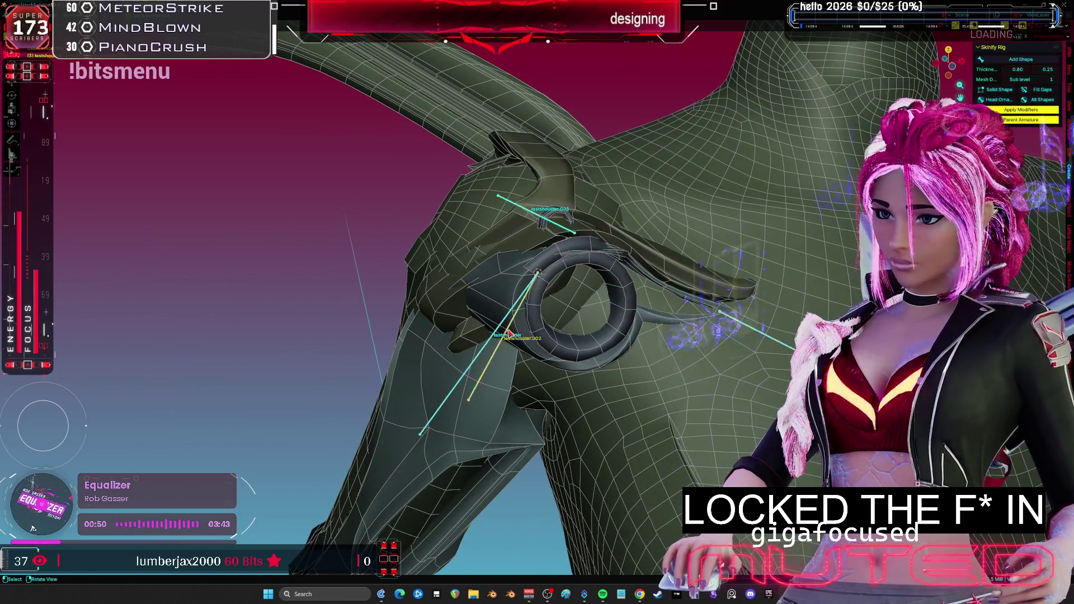
key("g")
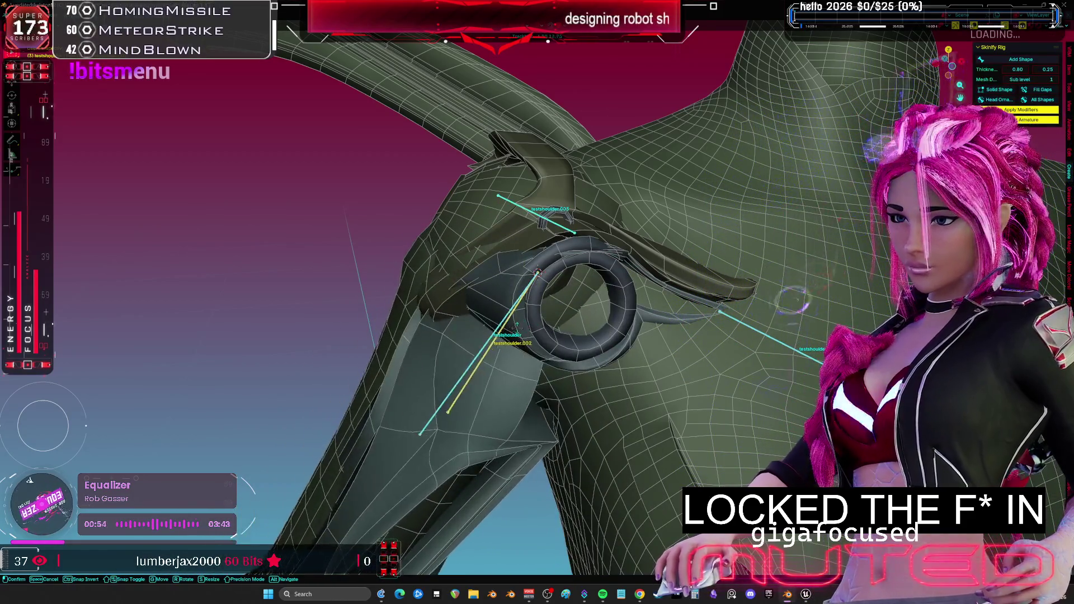
left_click(512, 331)
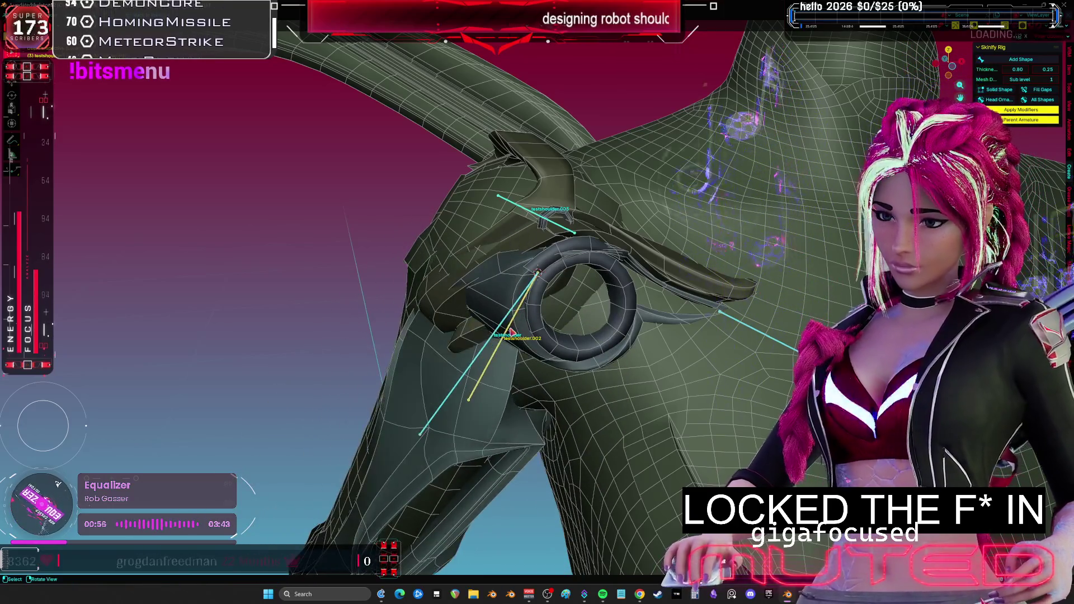
right_click(511, 331)
key("g")
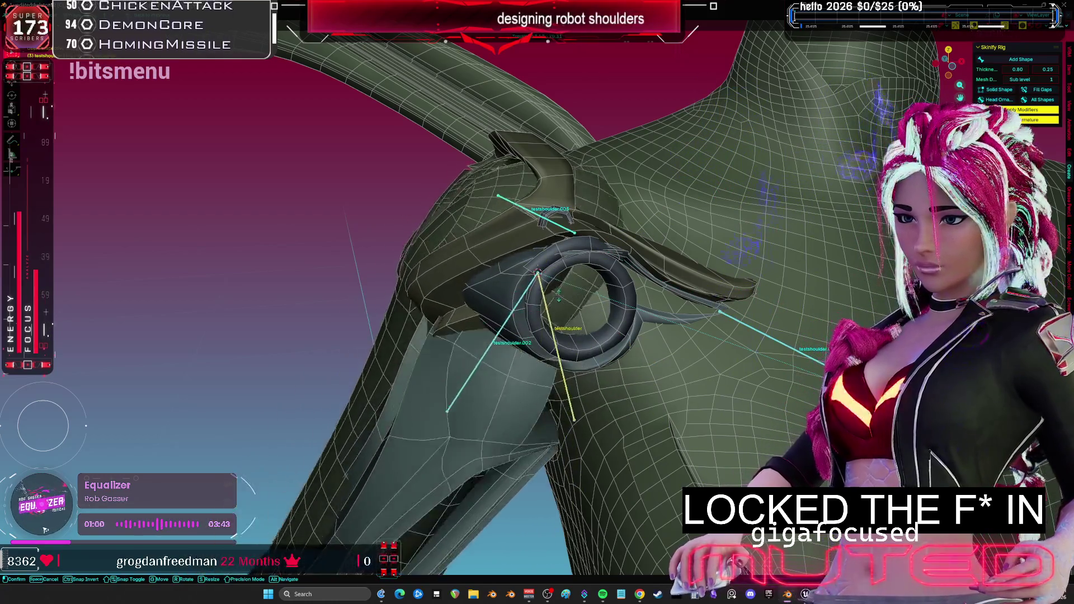
key("r")
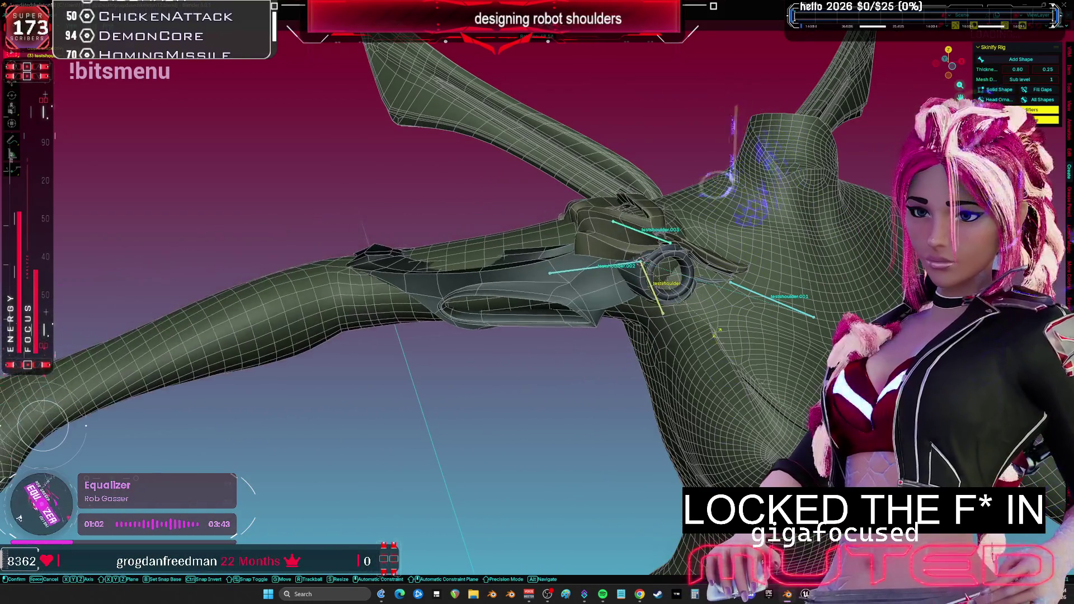
key("r")
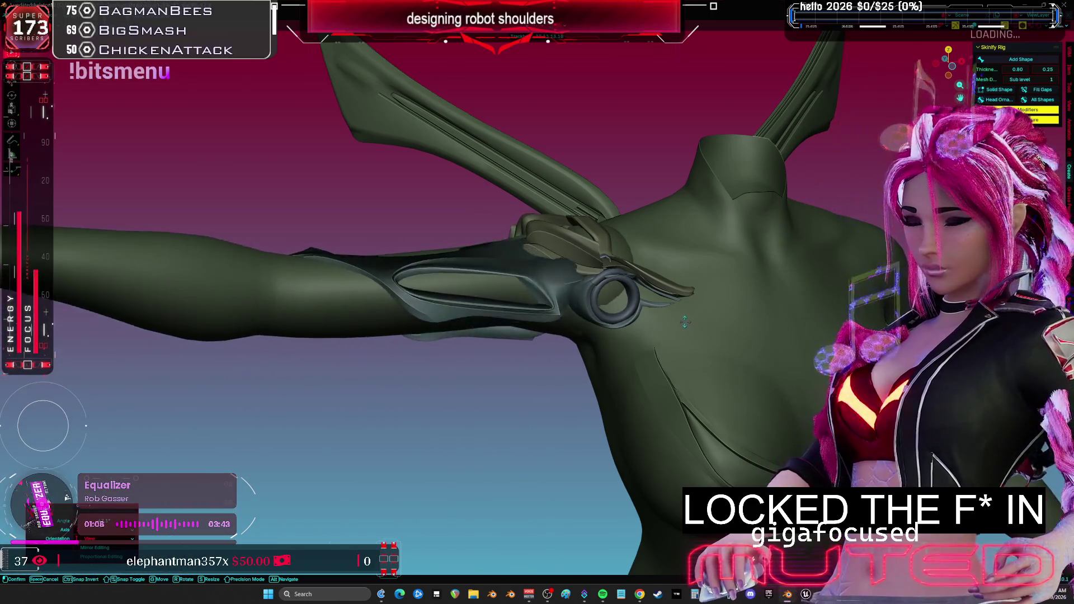
left_click(699, 324)
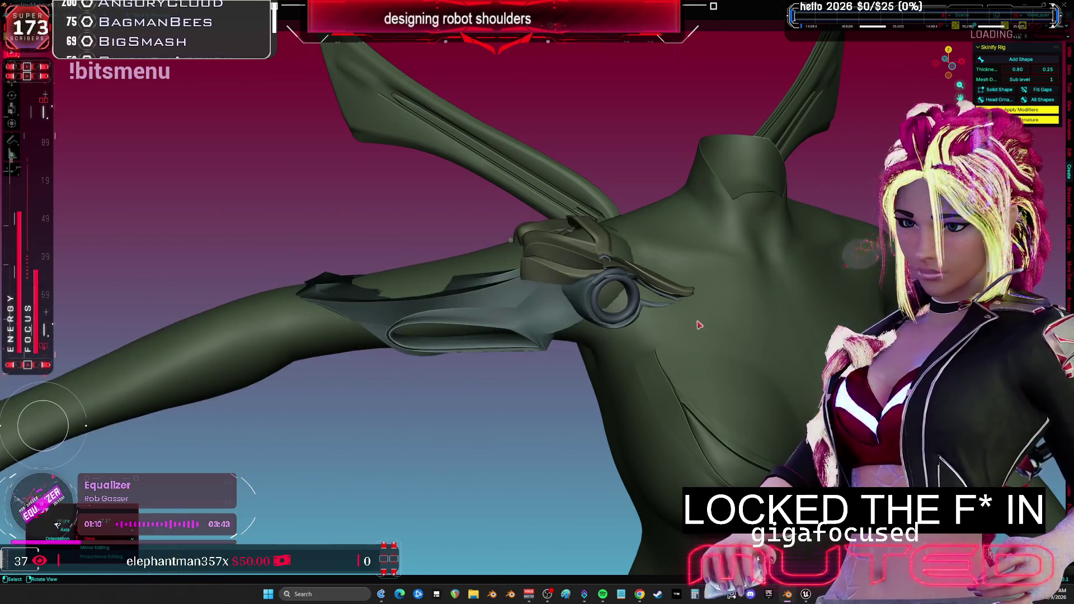
- Clear the arm's user transforms in front view and frame the left shoulder bones
key("KP_1")
right_click(659, 316)
left_click(655, 306)
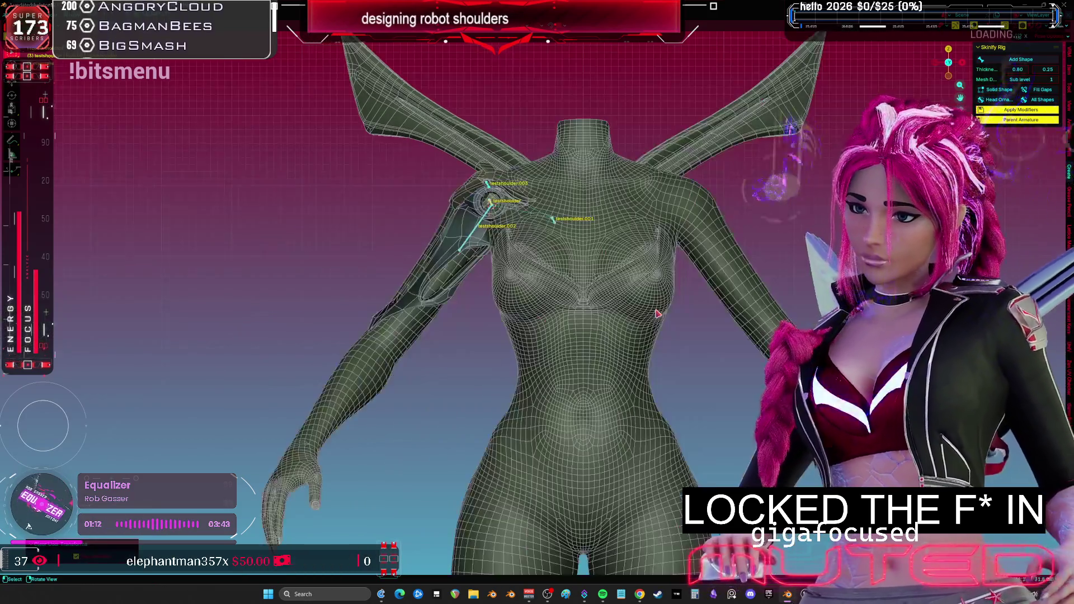
key("KP_Decimal")
mouse_move(615, 302)
middle_mouse_down()
mouse_move(474, 264)
mouse_move(532, 295)
middle_mouse_up()
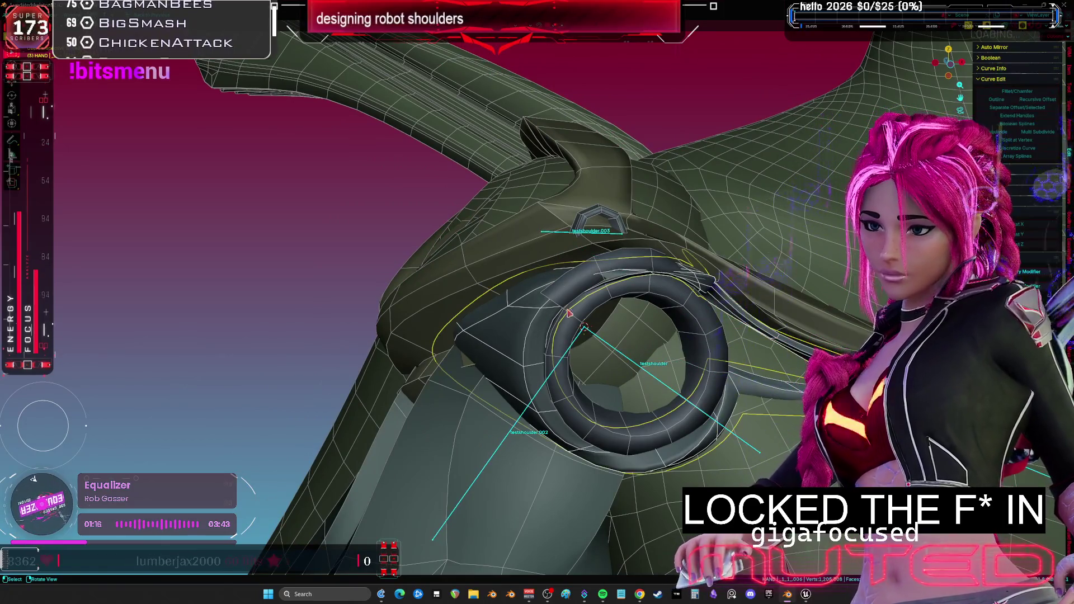
- Edit the shoulder curve in wireframe front view, trying segment, loop and face selections
left_click(509, 327)
key("Tab")
key("KP_1")
key("c")
key("shift+z")
key("KP_Decimal")
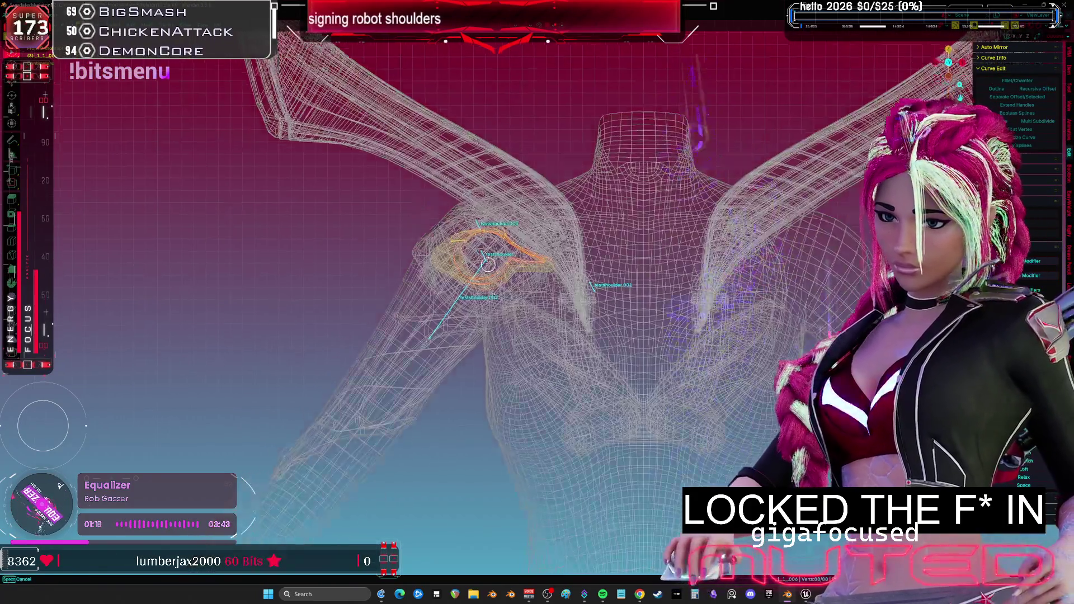
left_click(590, 312)
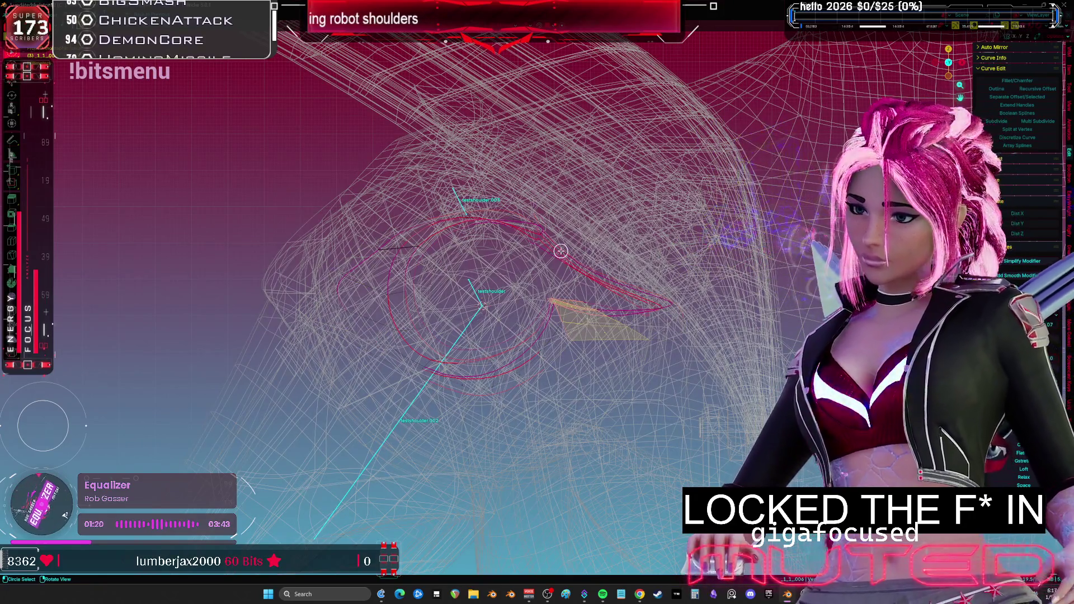
left_click(561, 251, "alt")
left_click(572, 289)
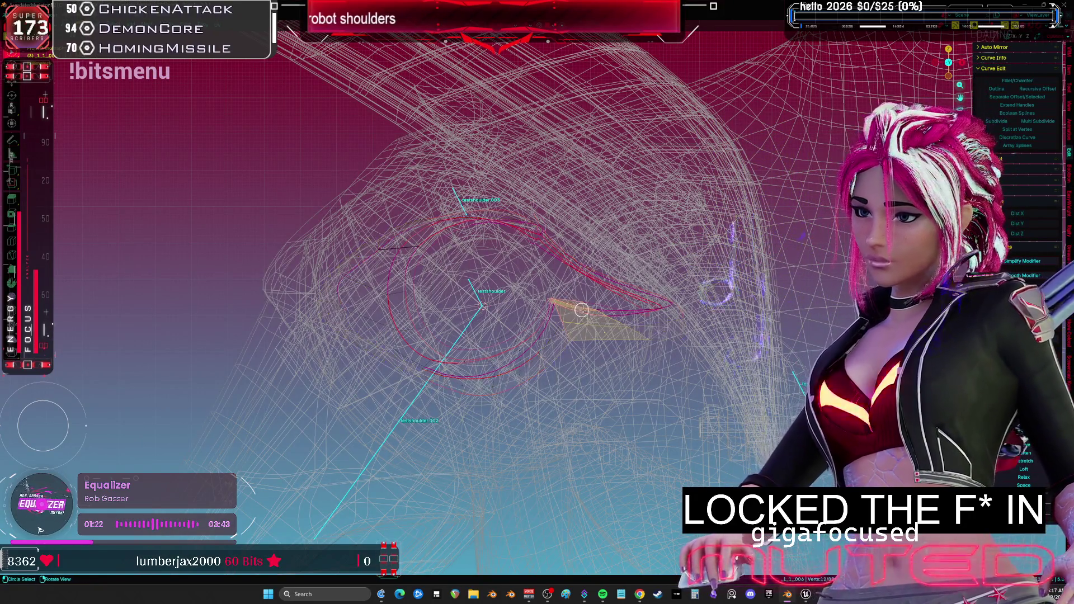
- Switch to Solid shading, exit Edit Mode, and select the ring-shaped HAND object
key("z")
key("shift+z")
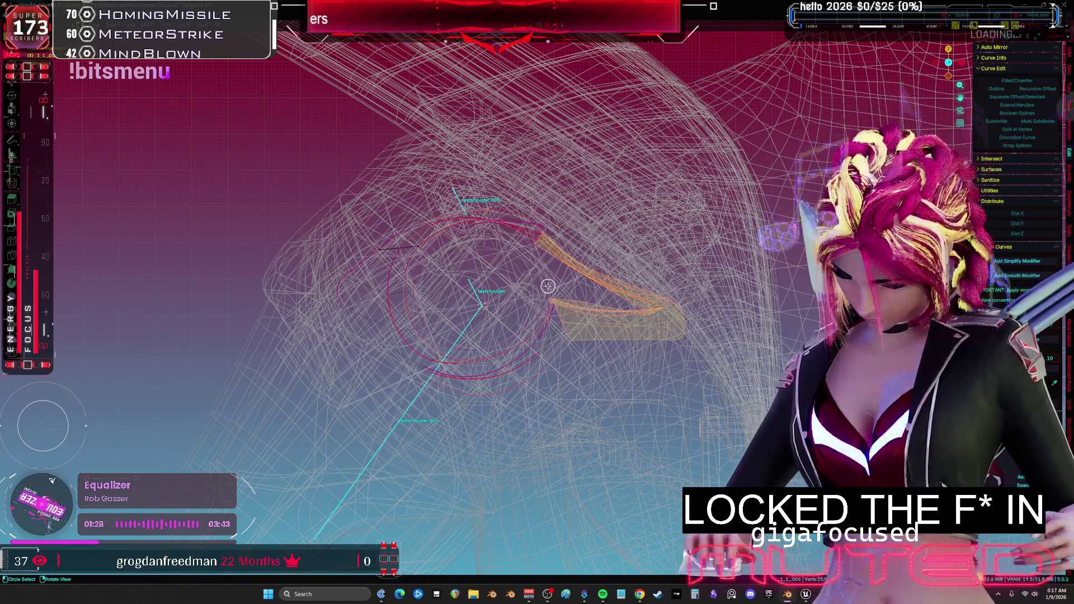
key("z")
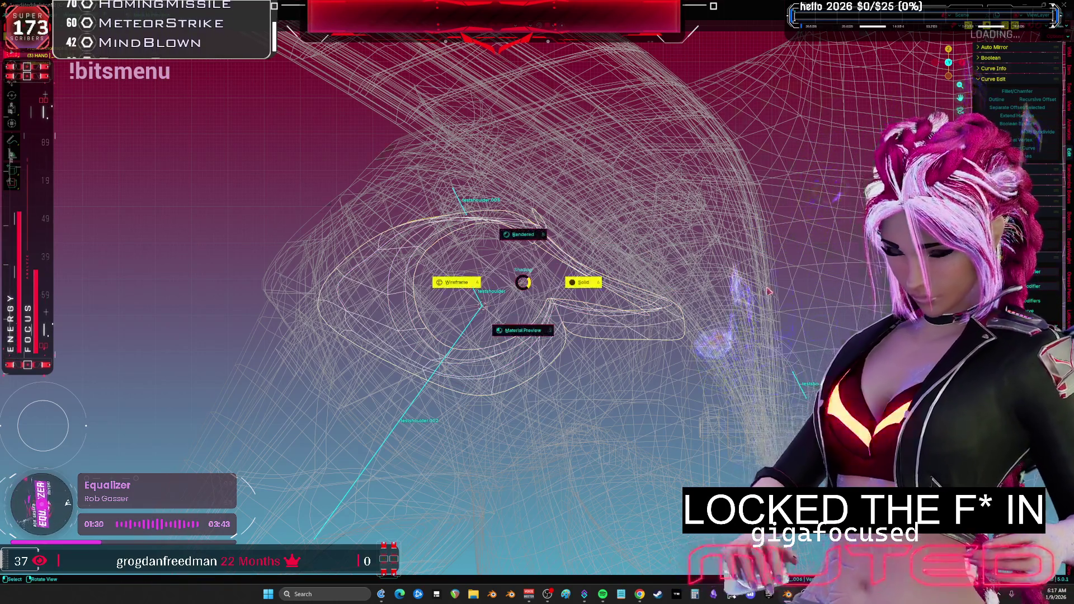
left_click(609, 284)
key("Tab")
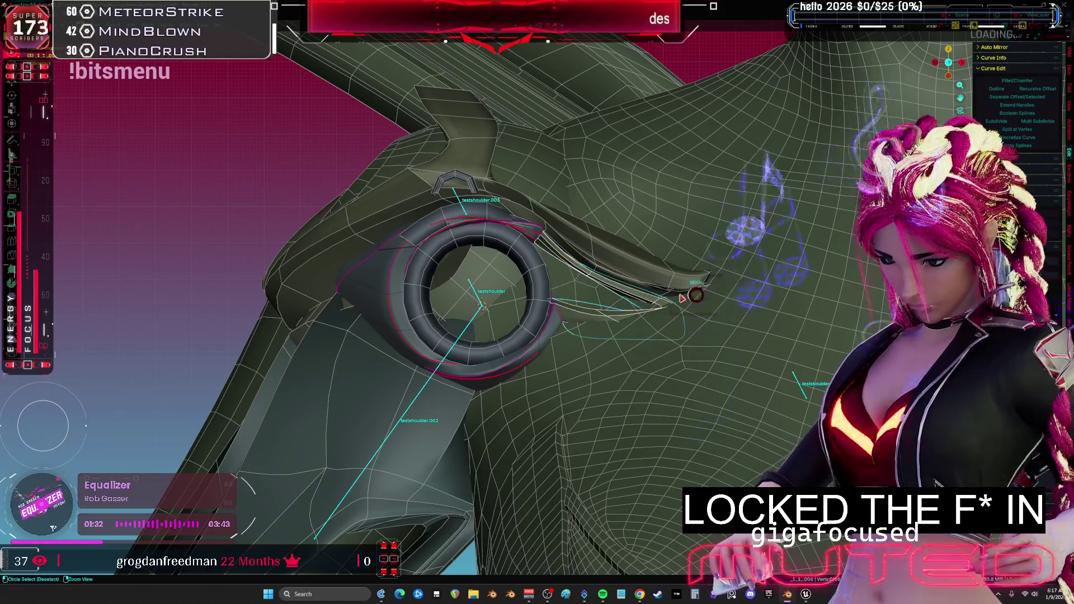
left_click(474, 288)
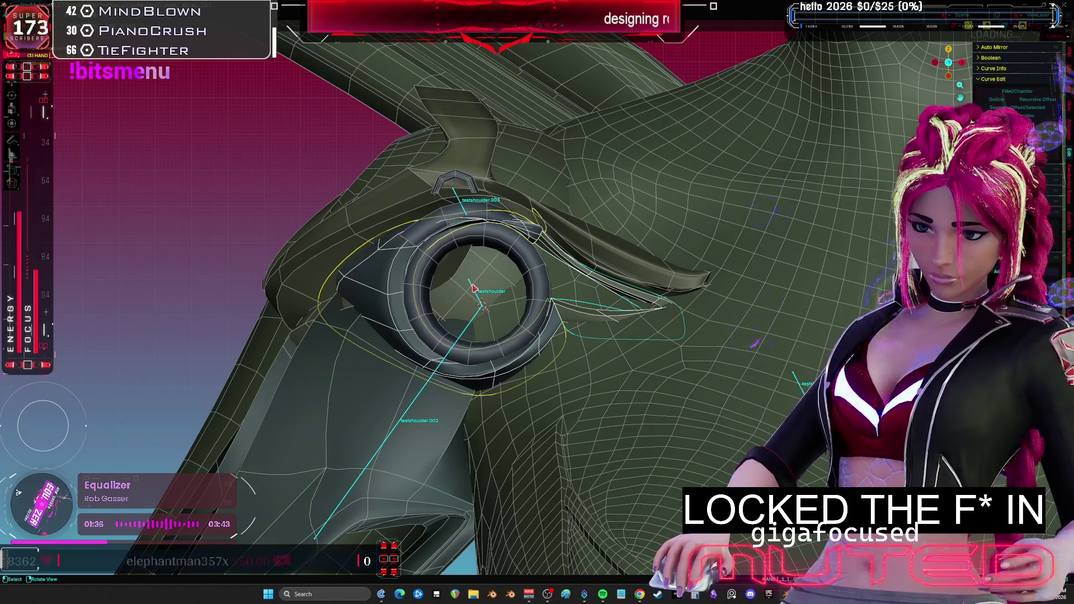
mouse_move(474, 288)
middle_mouse_down()
mouse_move(479, 311)
mouse_move(455, 307)
mouse_move(444, 269)
mouse_move(414, 297)
middle_mouse_up()
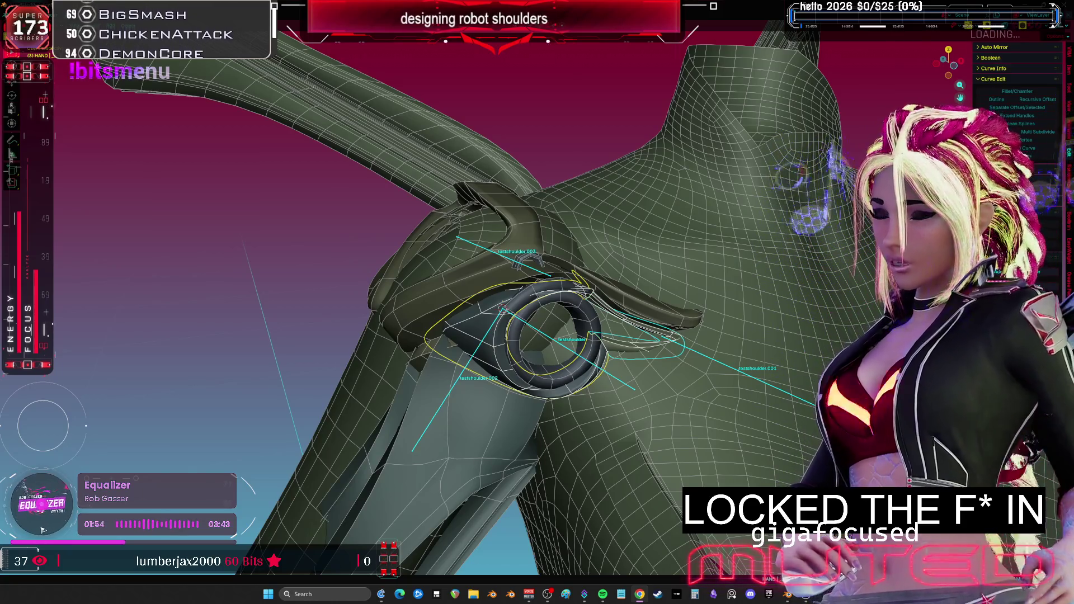
- Rotate and then move the testshoulder bone to see how the arm armor follows
mouse_move(1049, 211)
middle_mouse_down()
mouse_move(521, 295)
mouse_move(537, 302)
mouse_move(538, 374)
mouse_move(557, 366)
middle_mouse_up()
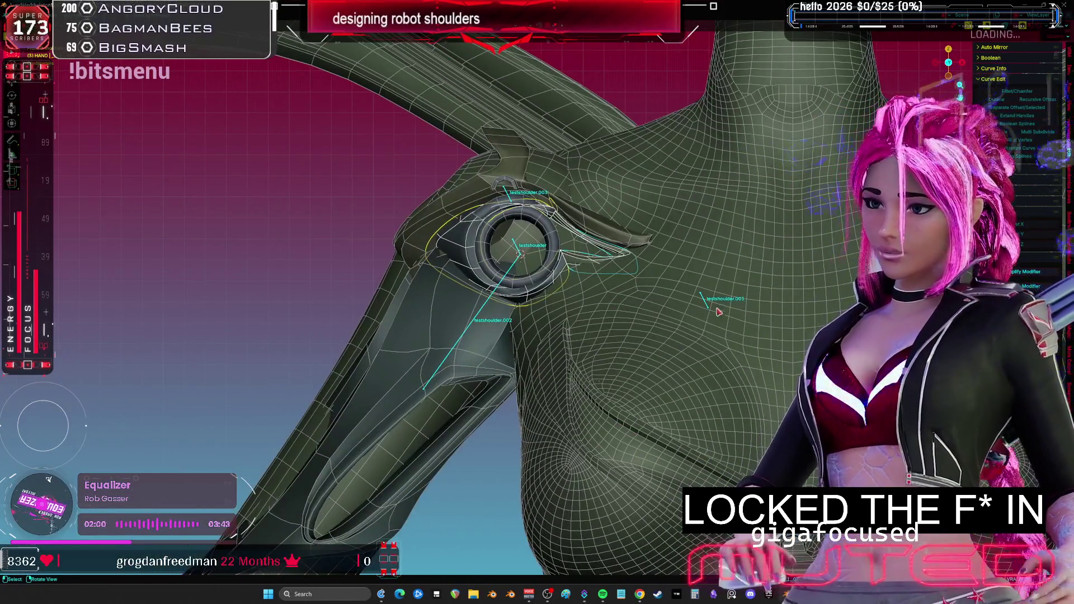
left_click(707, 311)
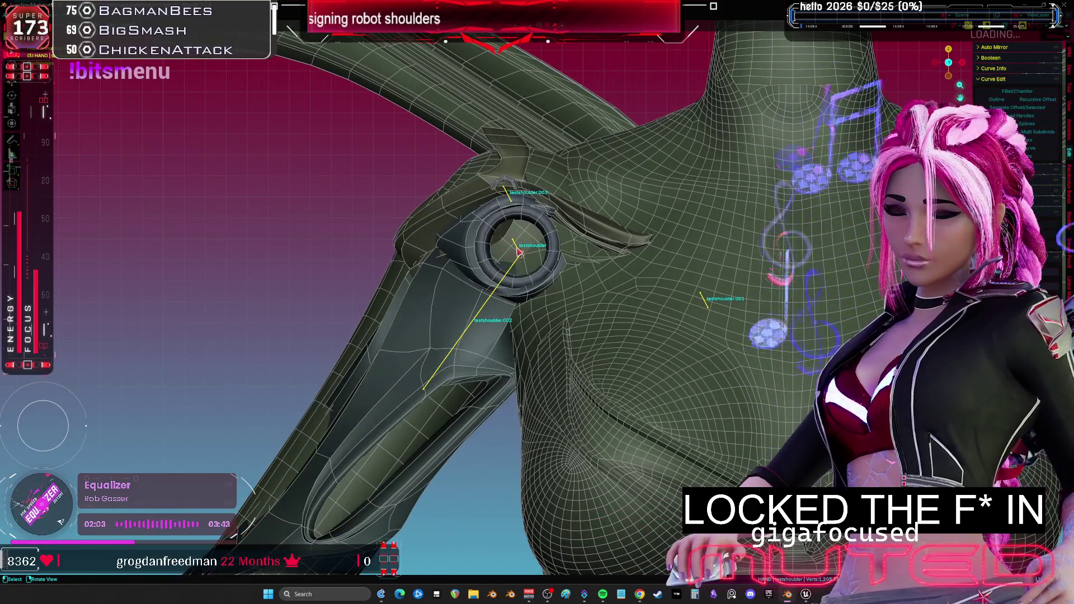
mouse_move(519, 252)
middle_mouse_down()
mouse_move(536, 268)
mouse_move(522, 243)
middle_mouse_up()
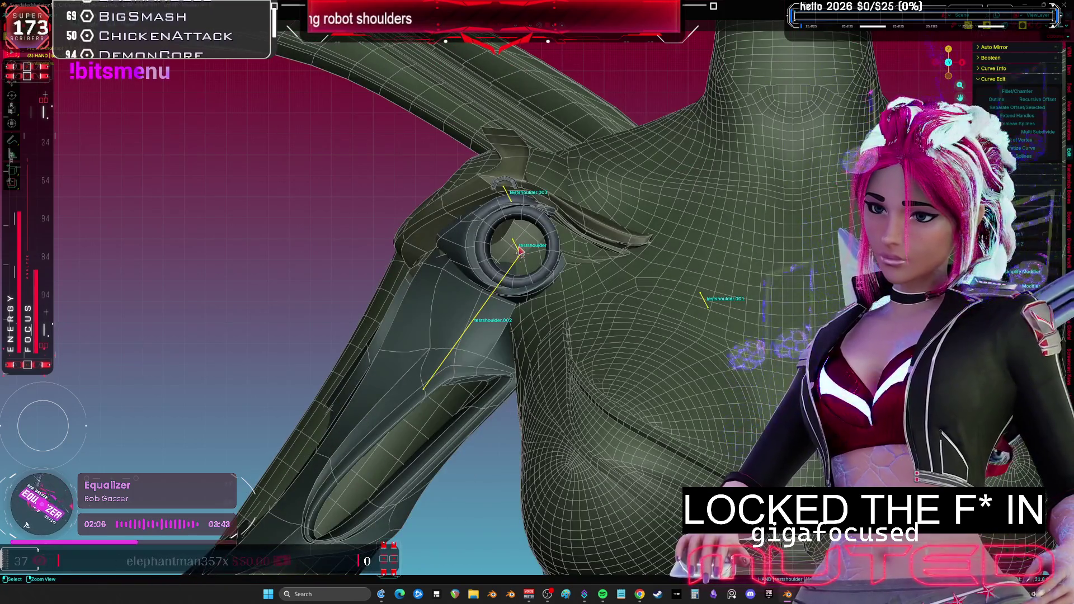
key("r")
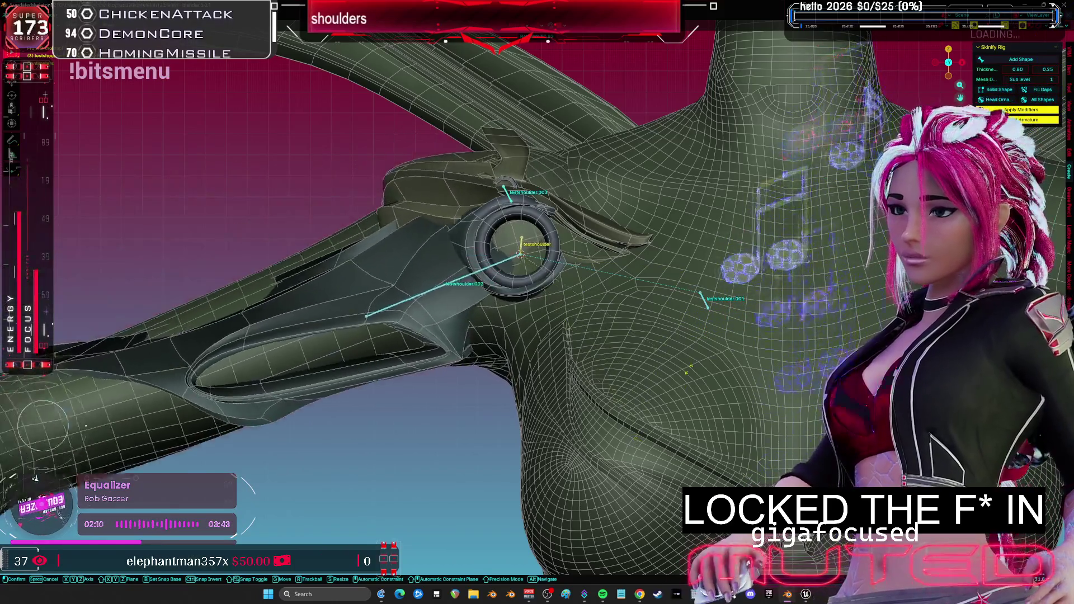
left_click(667, 417)
key("g")
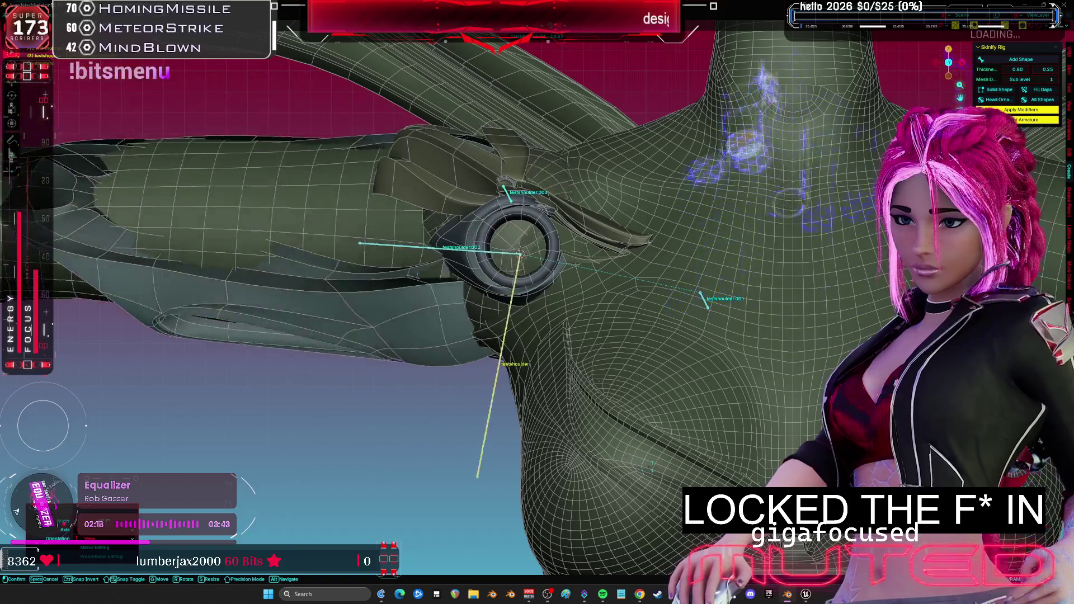
left_click(520, 256)
- Clear the testshoulder bone's user transforms to return the arm to rest pose
mouse_move(520, 256)
middle_mouse_down()
mouse_move(568, 376)
mouse_move(611, 398)
mouse_move(630, 391)
middle_mouse_up()
key("shift")
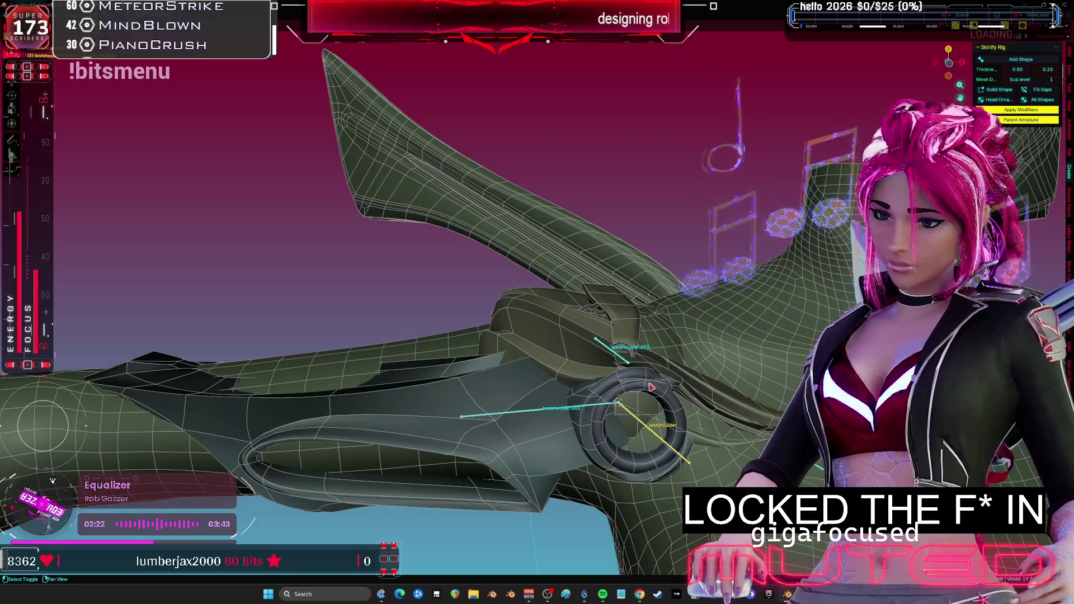
right_click(651, 387)
left_click(601, 329)
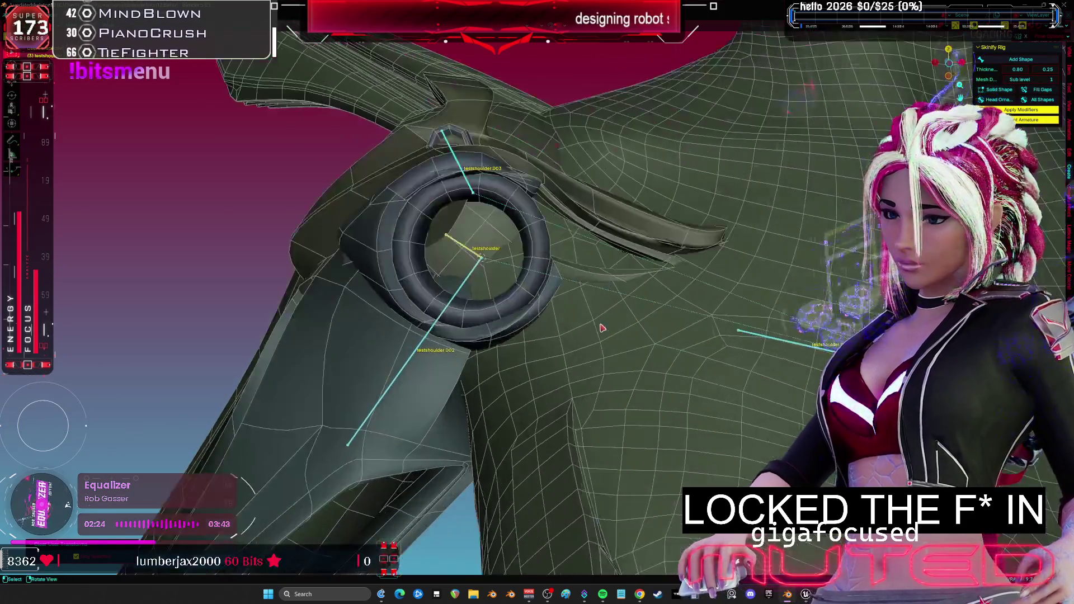
middle_click_drag(532, 323, 534, 312)
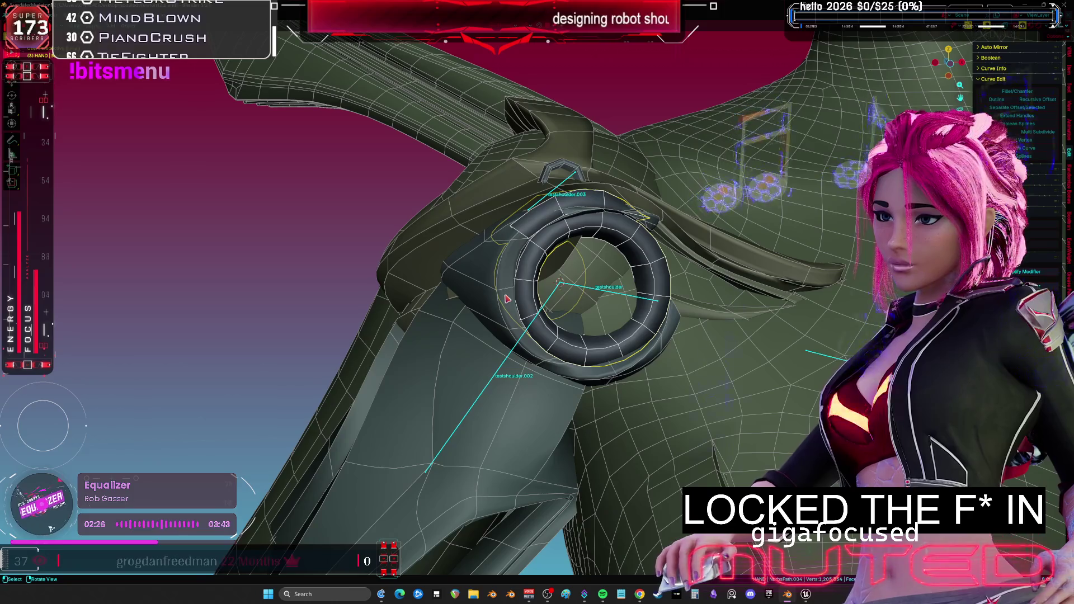
scroll(529, 298, "down", 5)
scroll(525, 298, "up", 3)
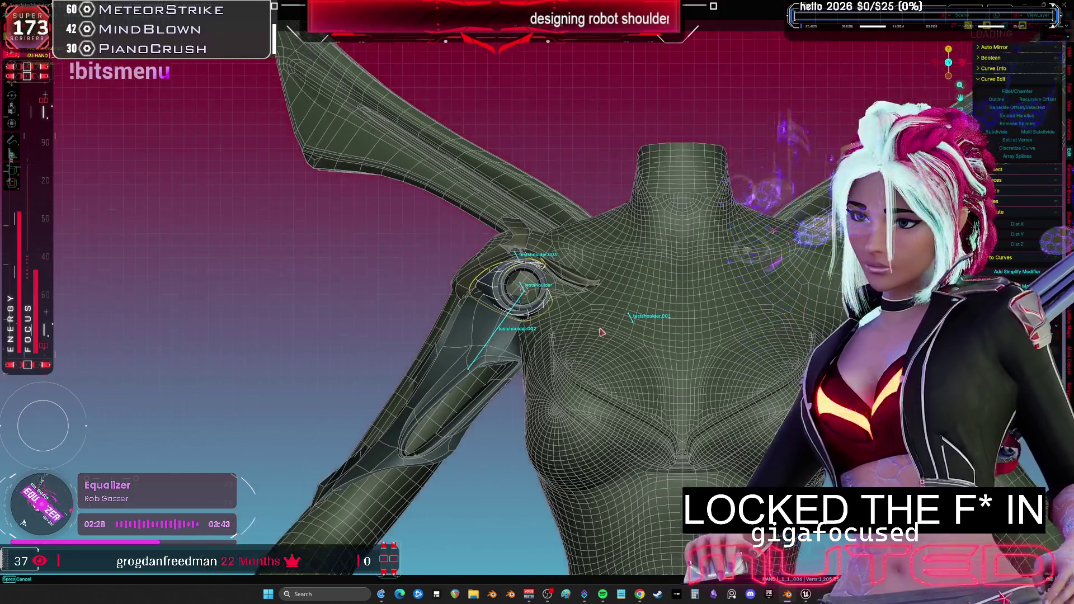
- Toggle the wireframe and bone overlays off and back on
key("shift+alt+z")
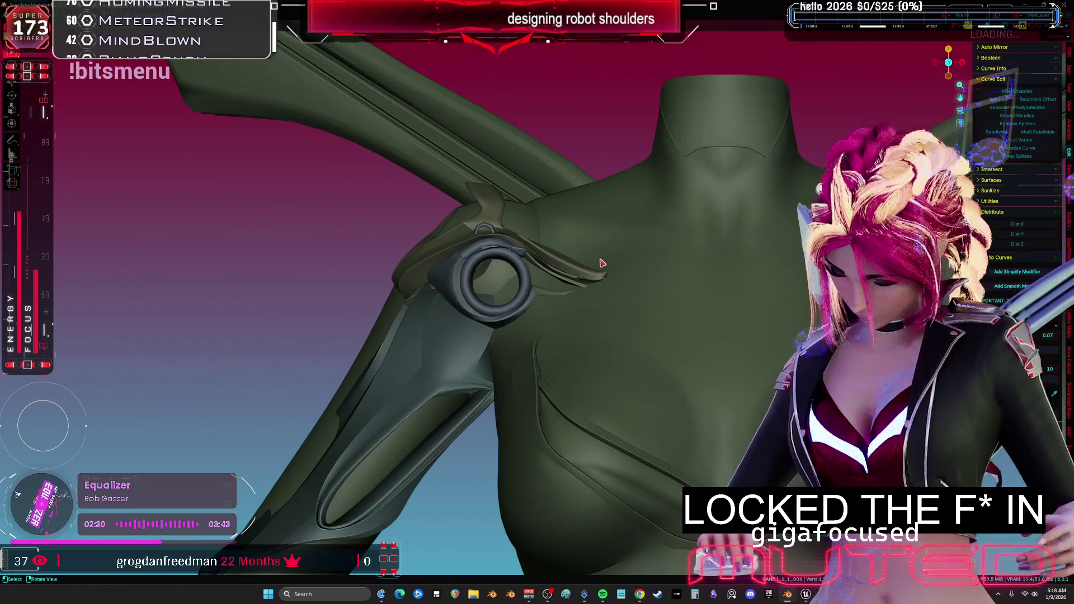
left_click(413, 259)
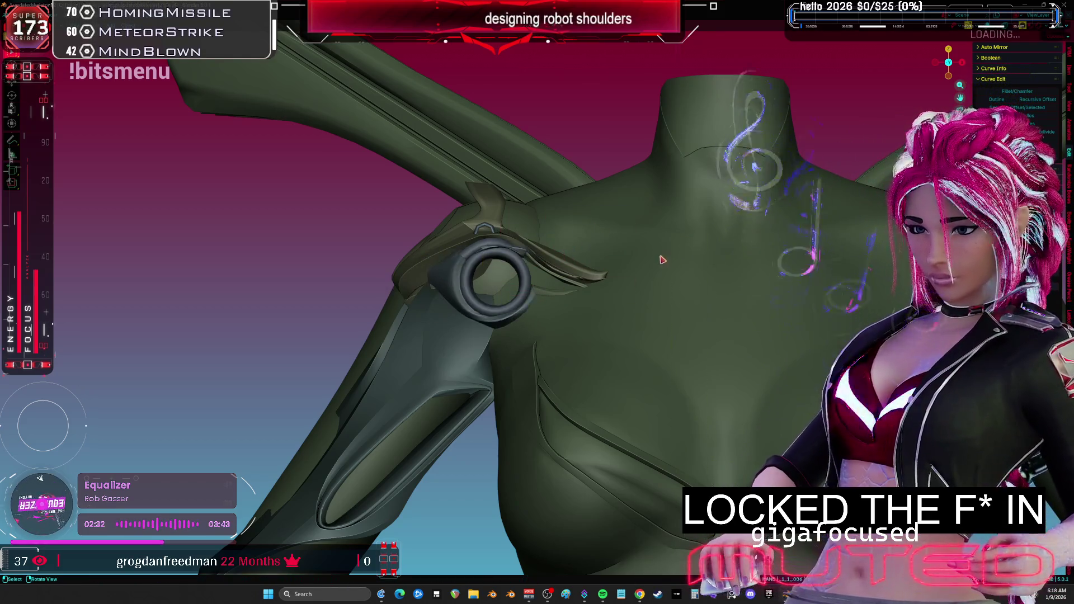
key("shift+alt+z")
key("comma")
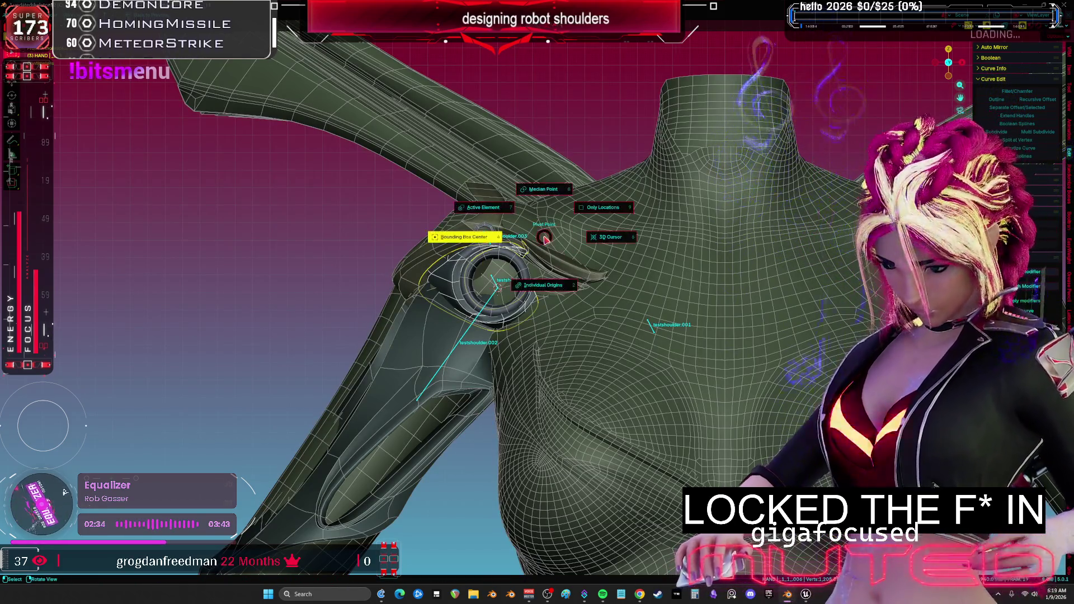
- Rotate the shoulder ring around its local Z axis with Local transform orientation
left_click(693, 242)
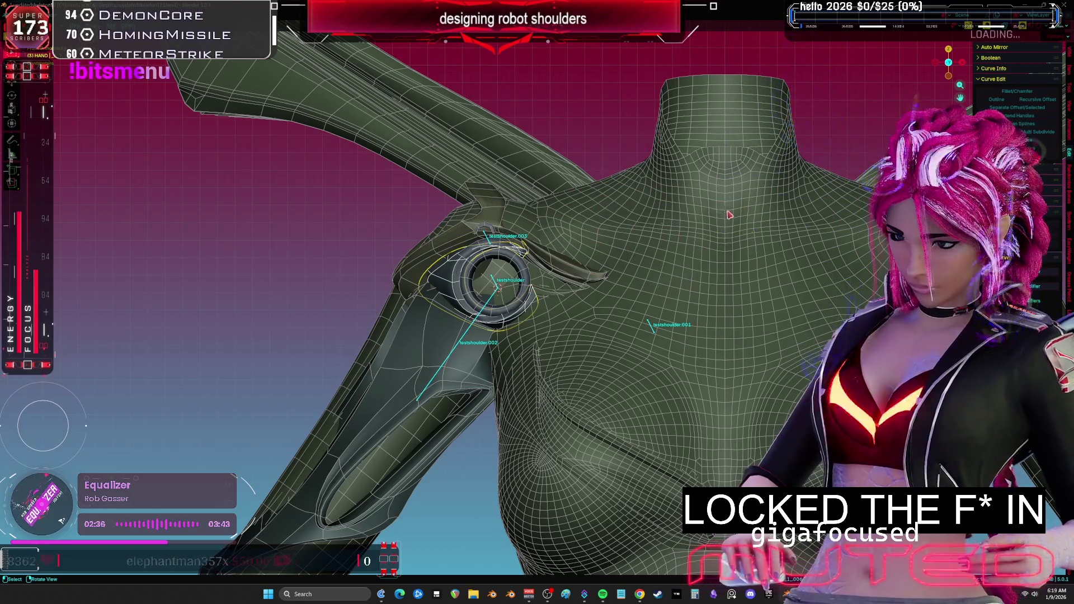
key("r")
key("z")
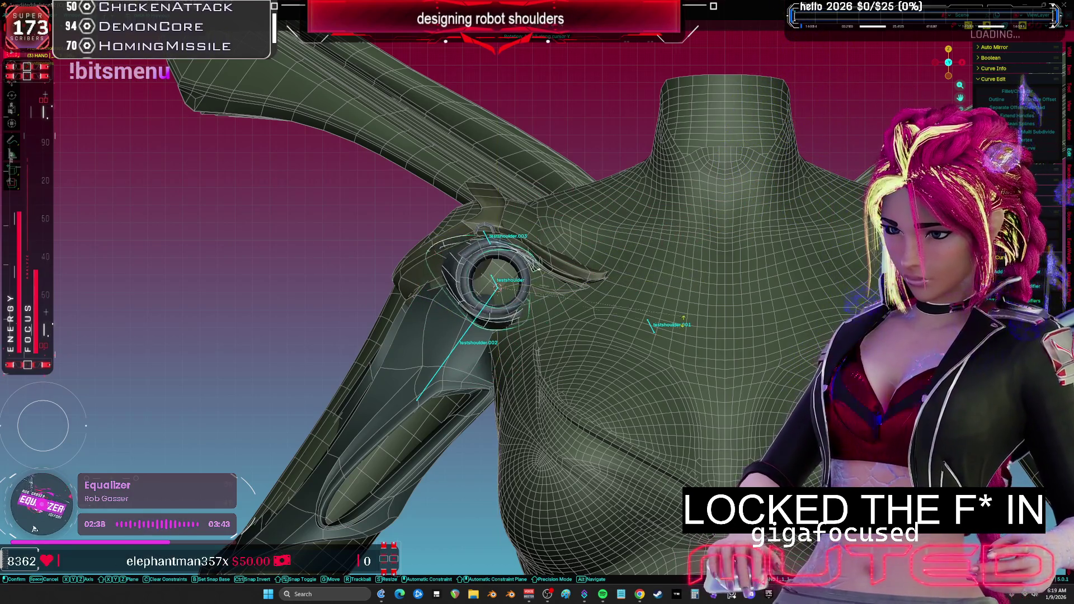
key("Return")
middle_click_drag(616, 224, 703, 264)
scroll(703, 264, "down", 3)
key("r")
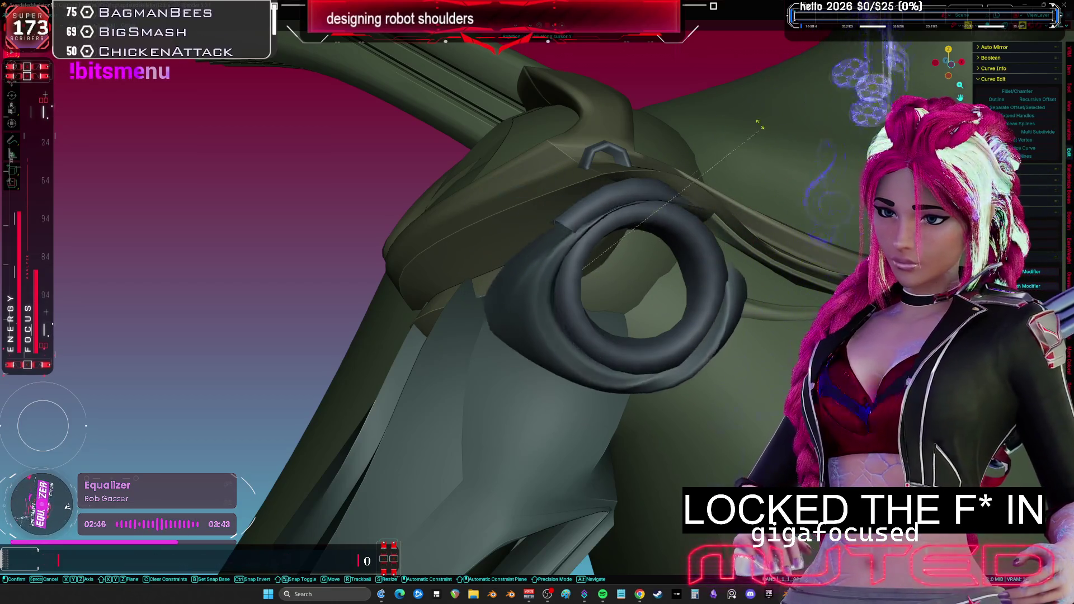
left_click(784, 255)
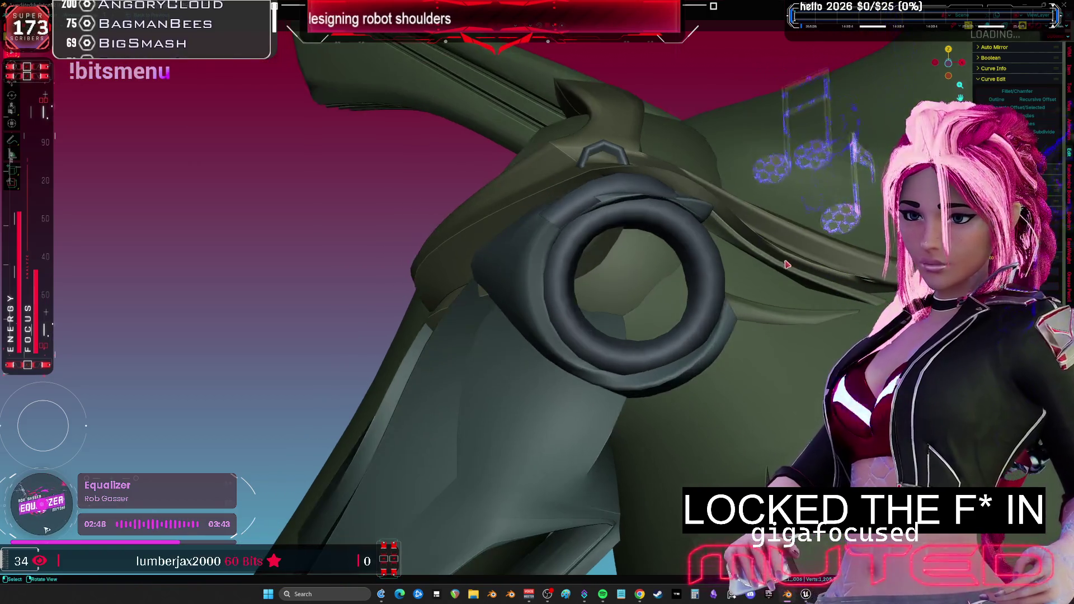
middle_click_drag(785, 255, 584, 282)
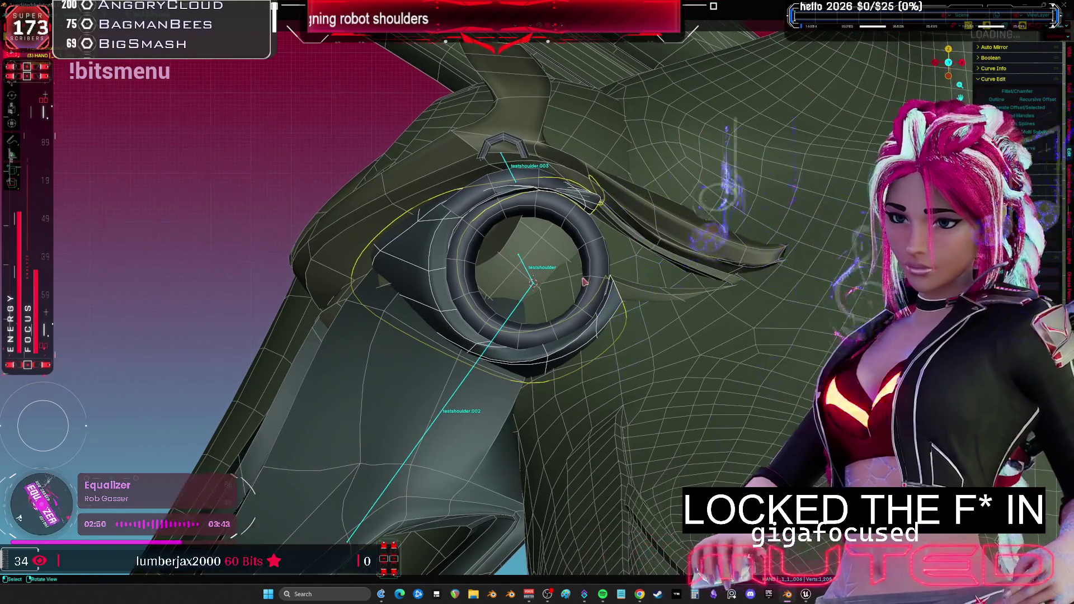
- Duplicate the testshoulder bone in place as testshoulder.004 and start renaming it 'only'
left_click(531, 278)
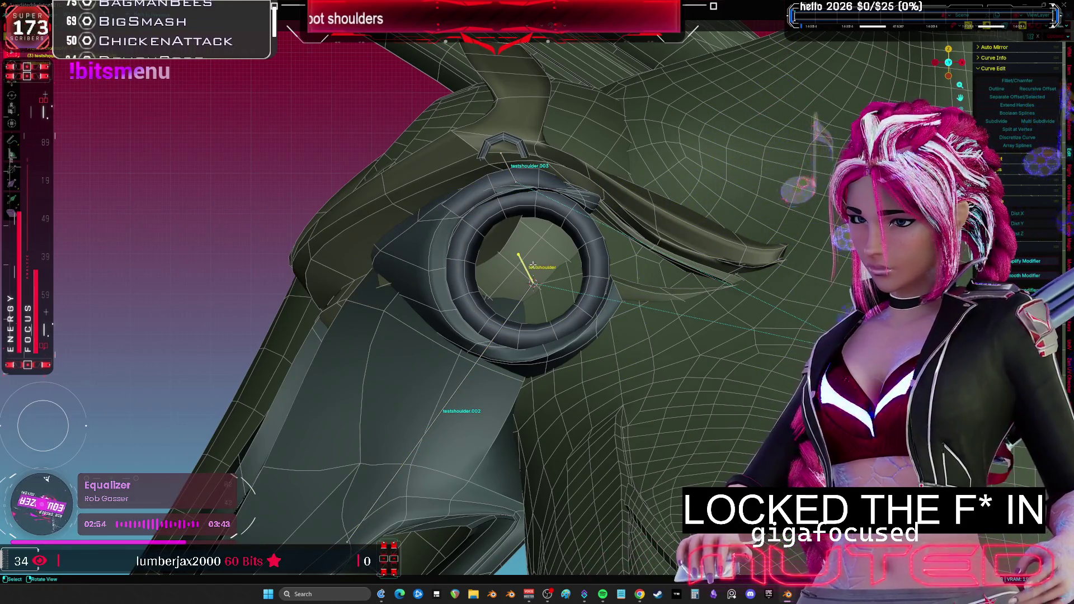
key("shift+d")
right_click(560, 249)
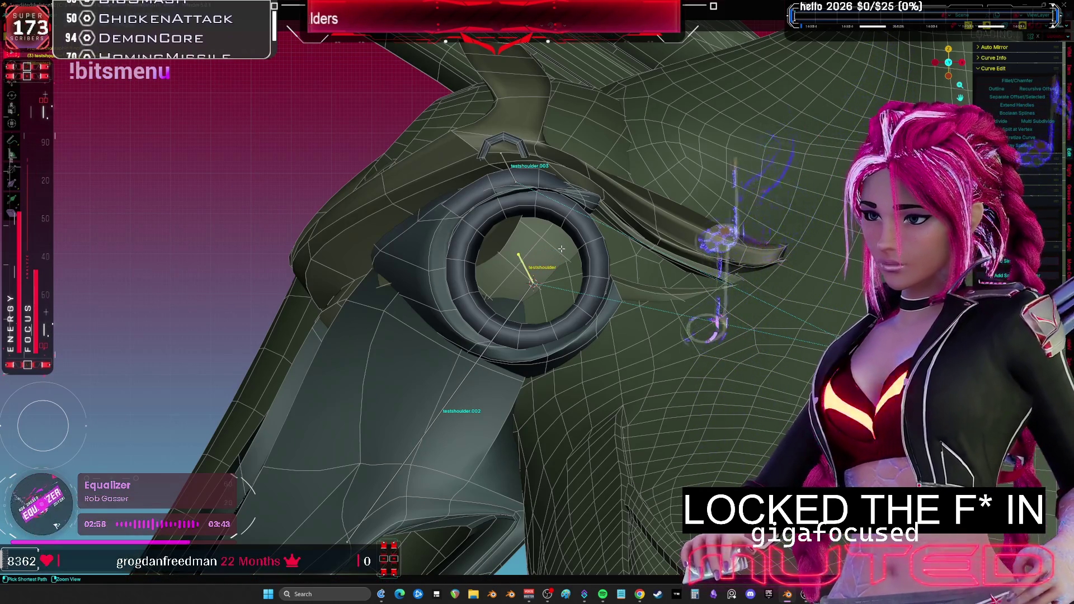
scroll(548, 269, "up", 3)
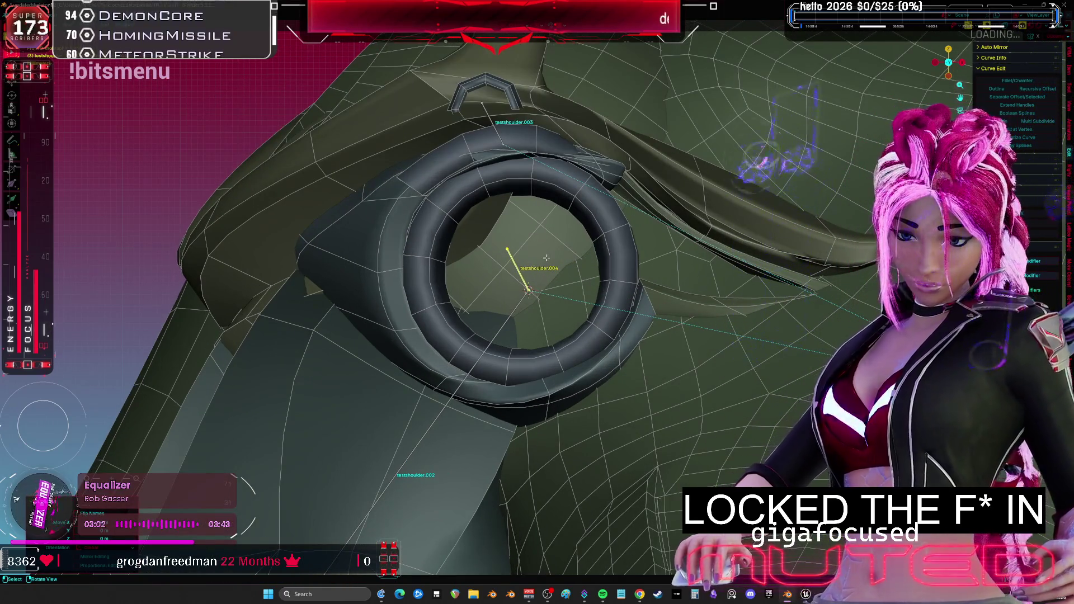
middle_click_drag(546, 254, 445, 242)
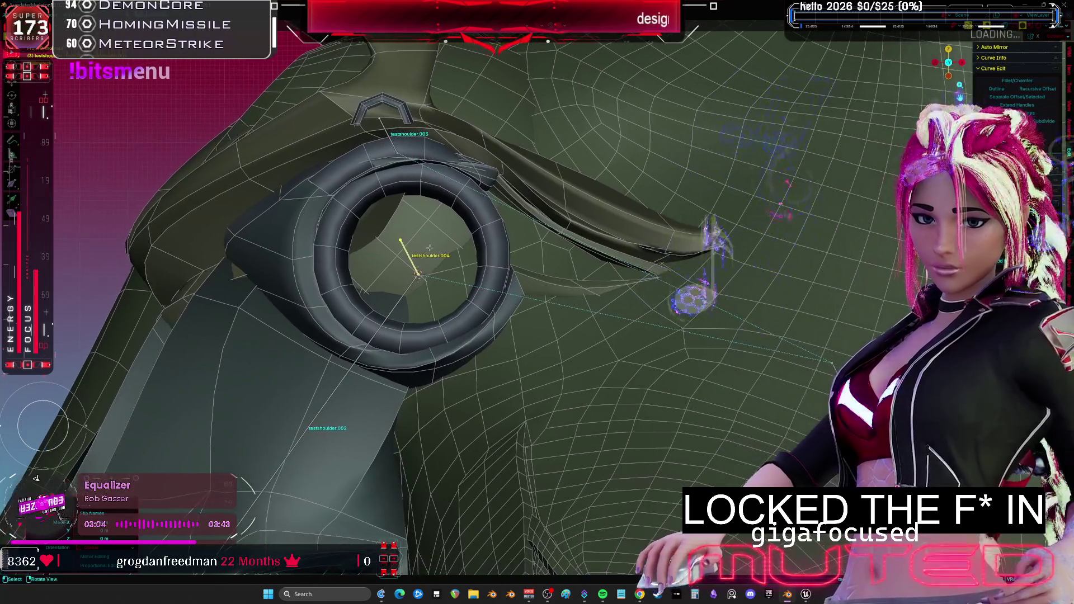
key("F2")
type("onlyYa")
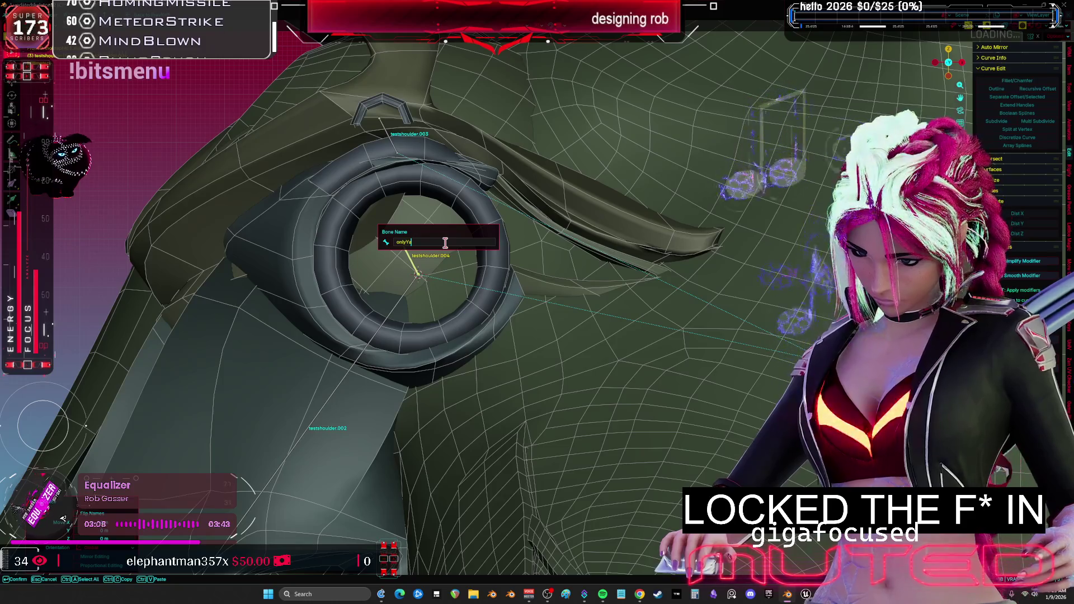
type("der")
key("Return")
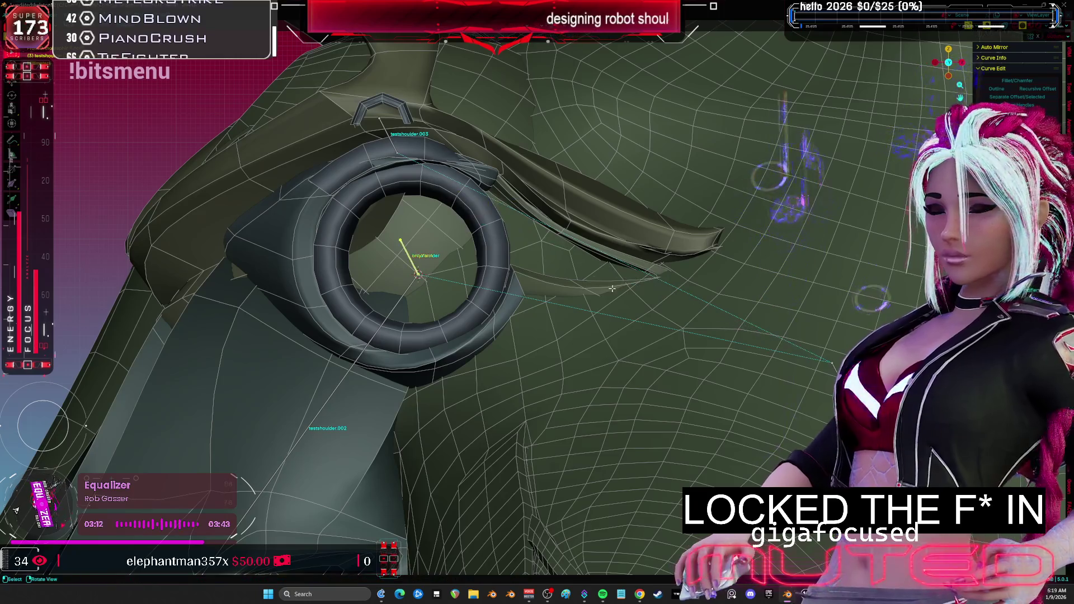
left_click(299, 221)
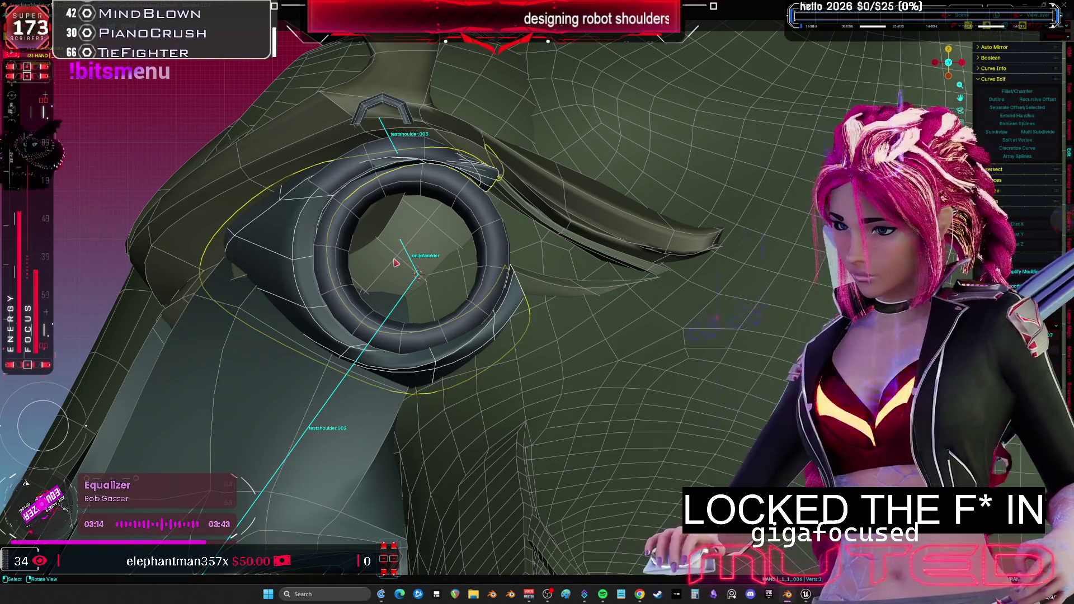
left_click(344, 182)
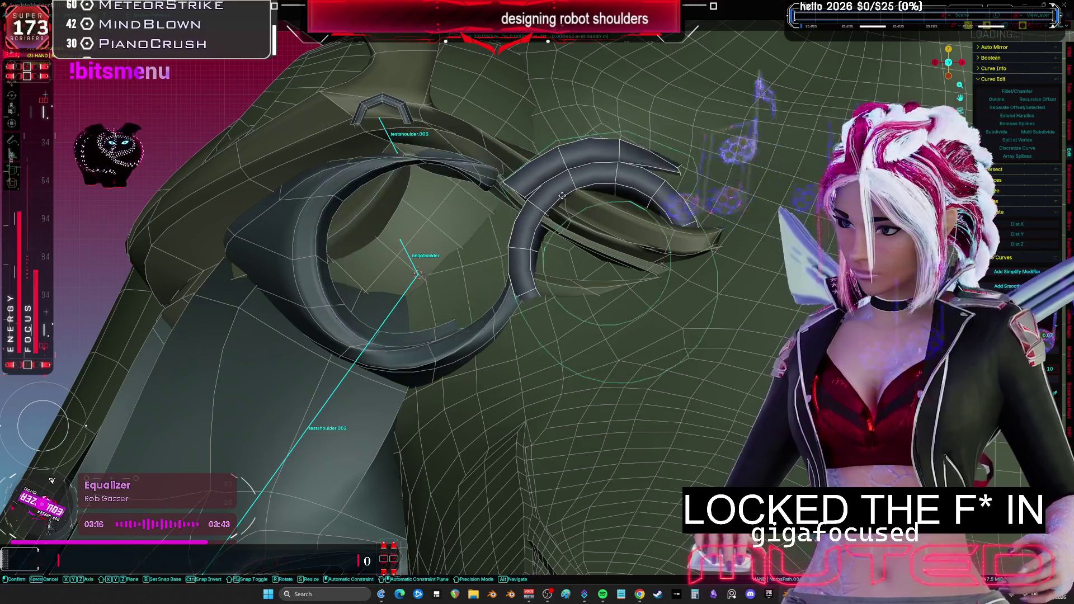
left_click(305, 241, "shift")
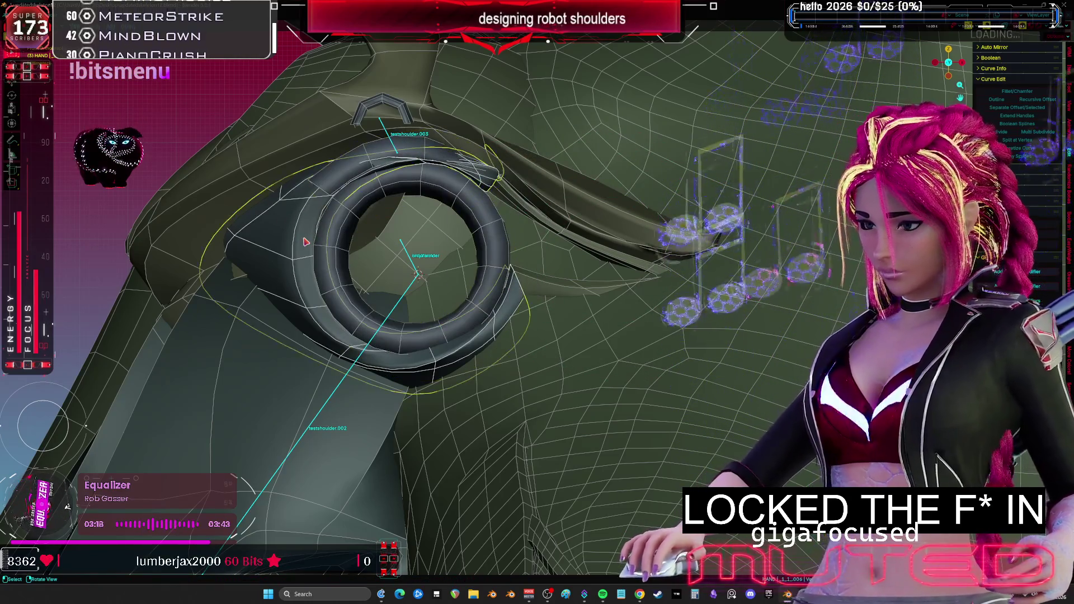
left_click(442, 280)
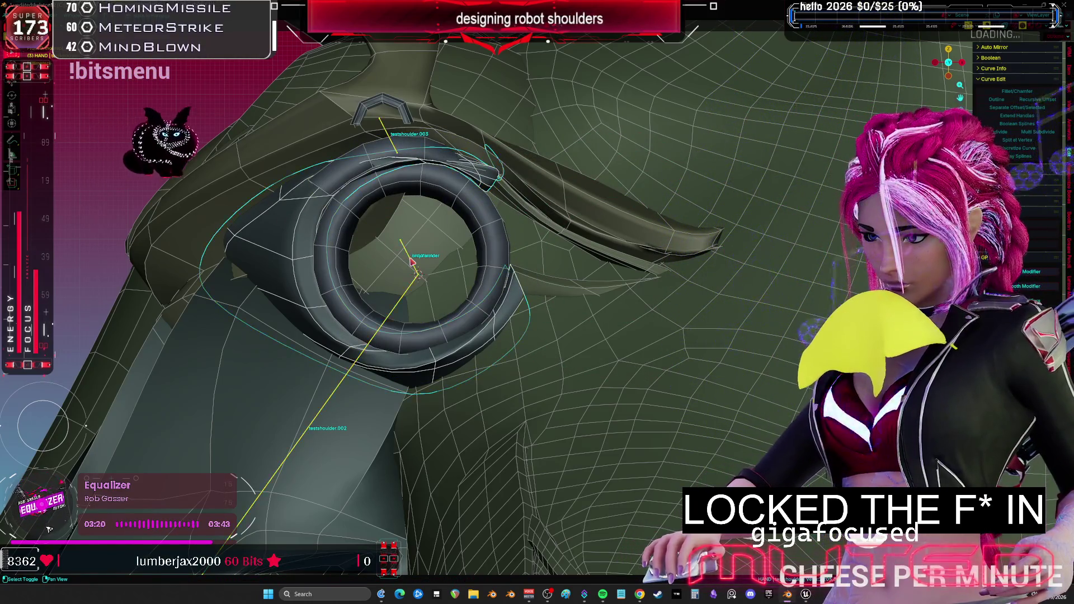
key("ctrl+Tab")
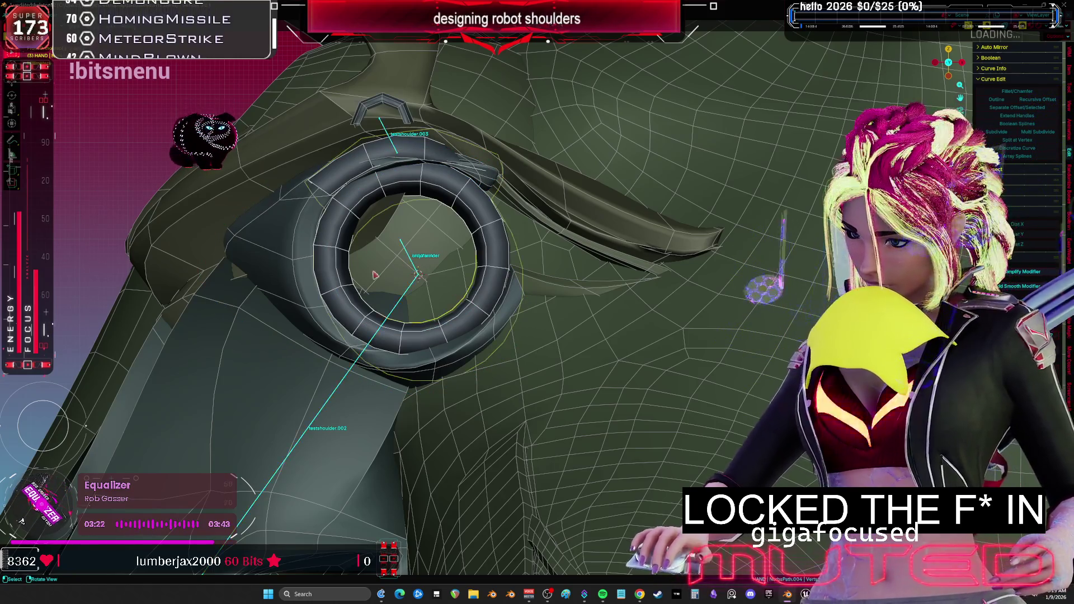
key("ctrl+Tab")
middle_click_drag(537, 302, 481, 325)
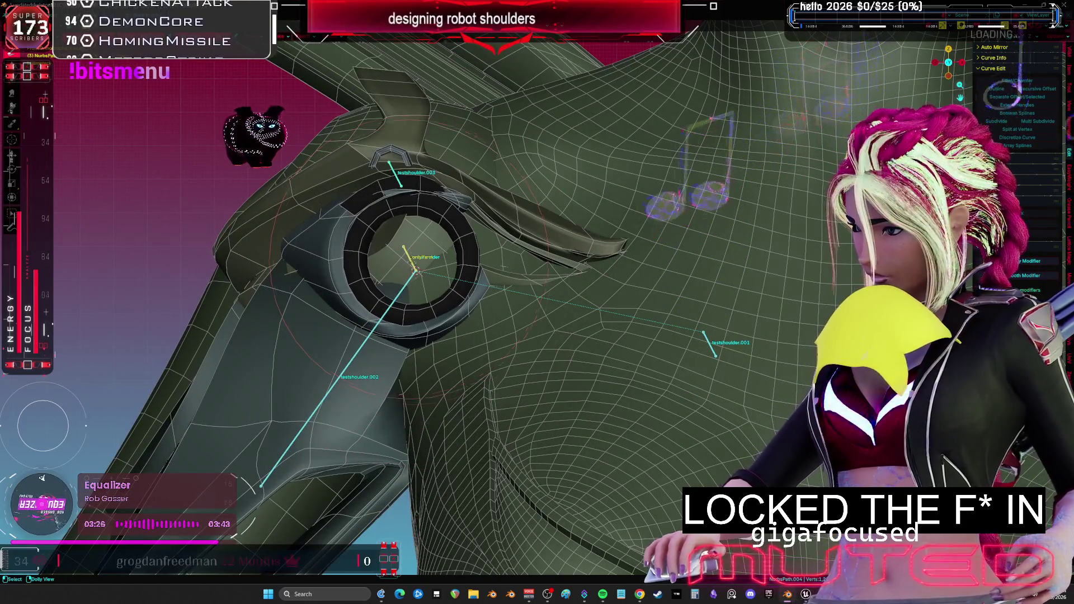
key("ctrl+Tab")
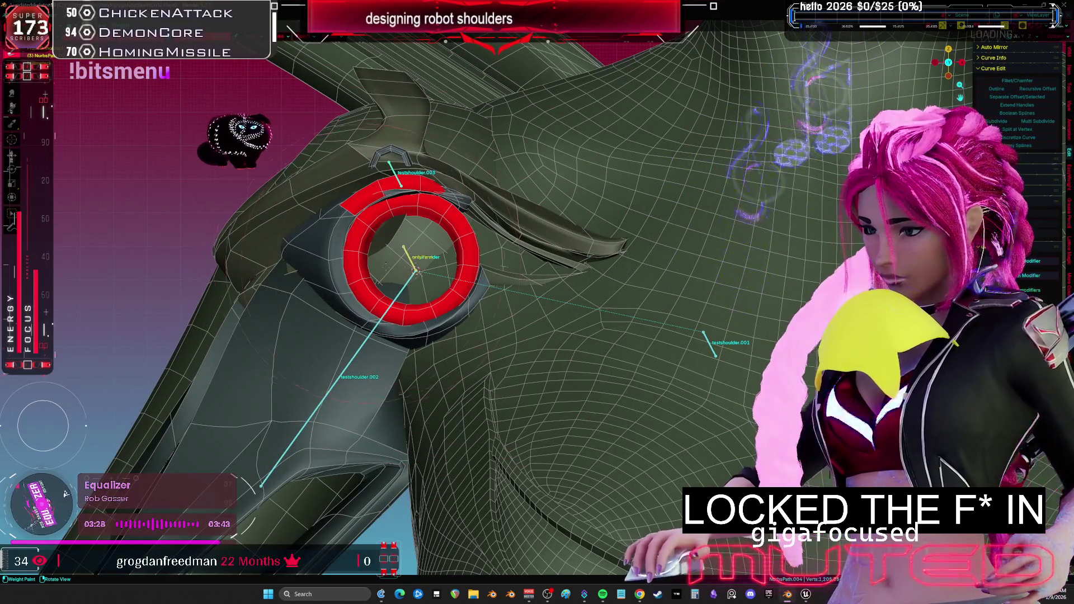
key("ctrl+Tab")
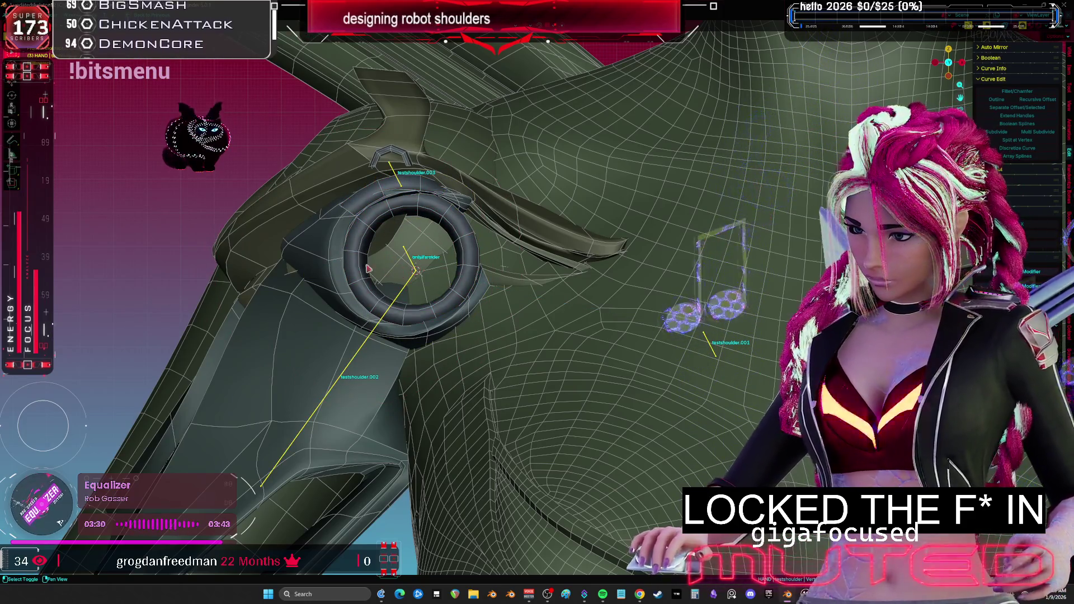
left_click(415, 269)
key("ctrl+Tab")
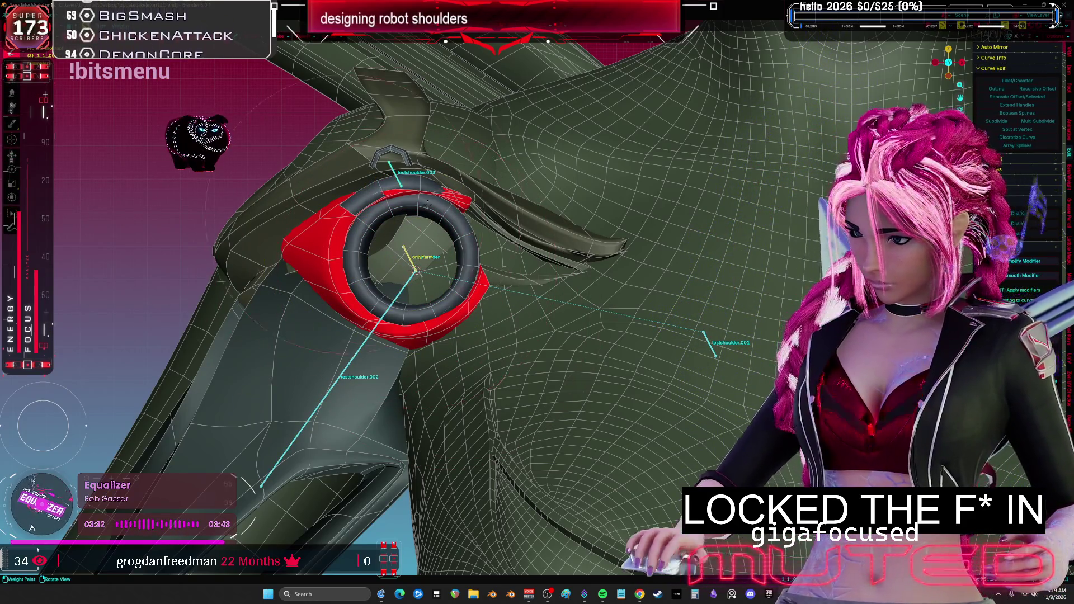
key("ctrl+Tab")
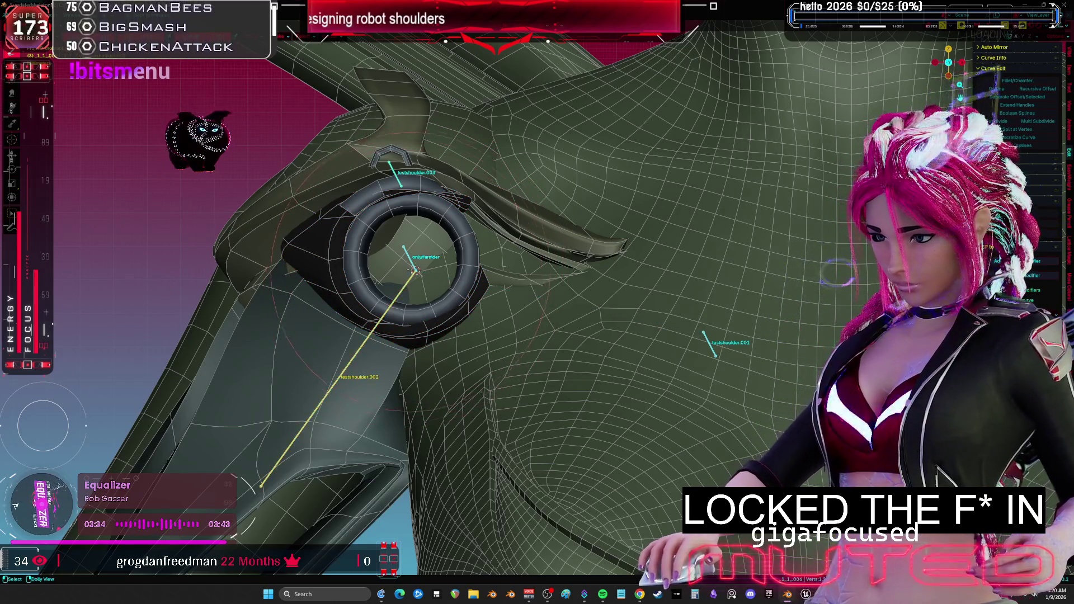
key("ctrl+Tab")
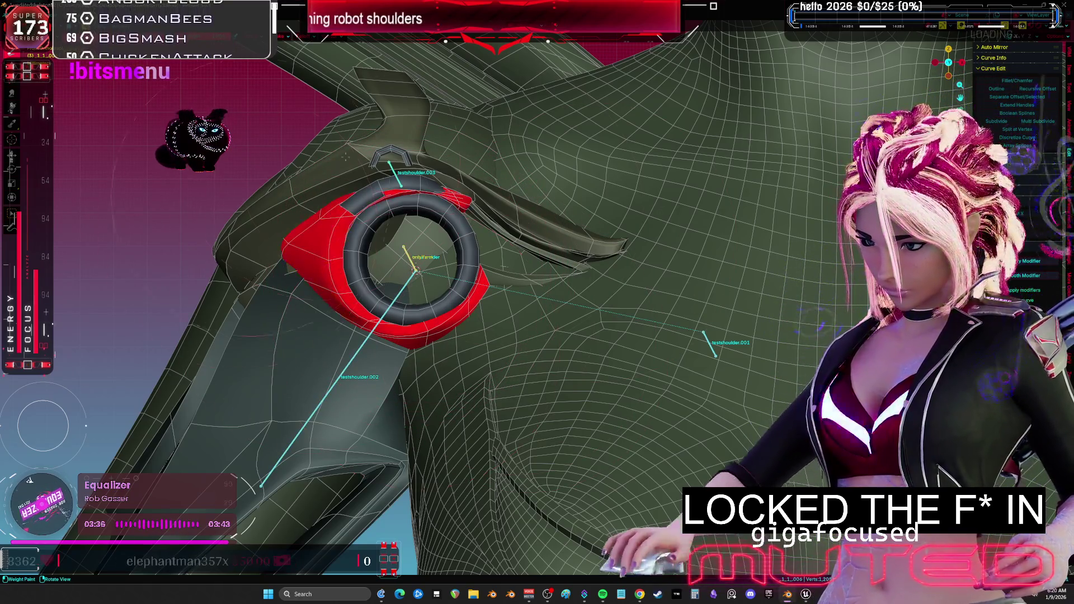
key("ctrl+Tab")
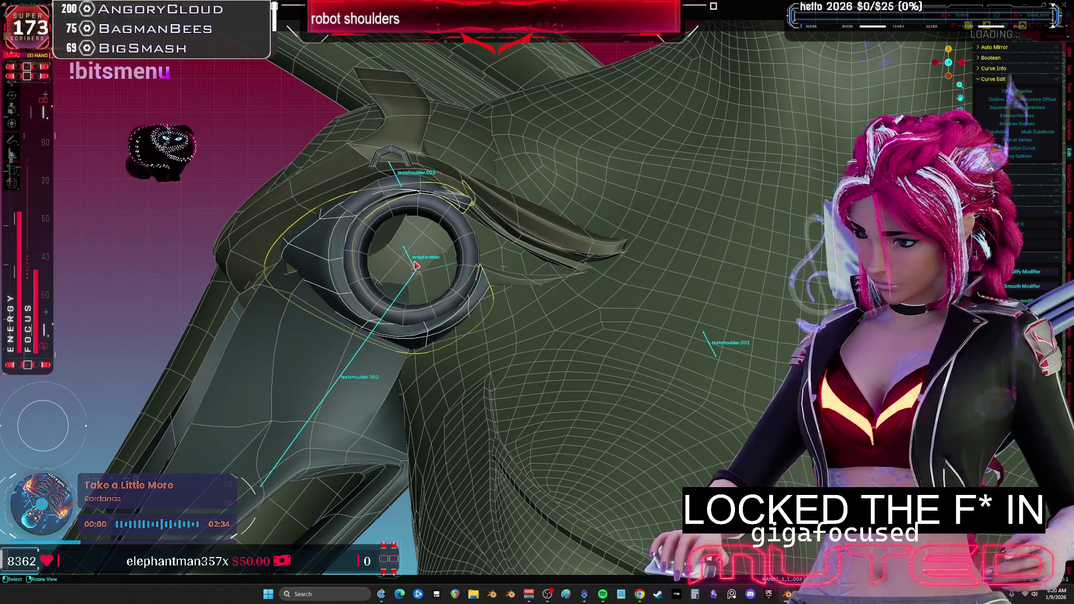
left_click(413, 265)
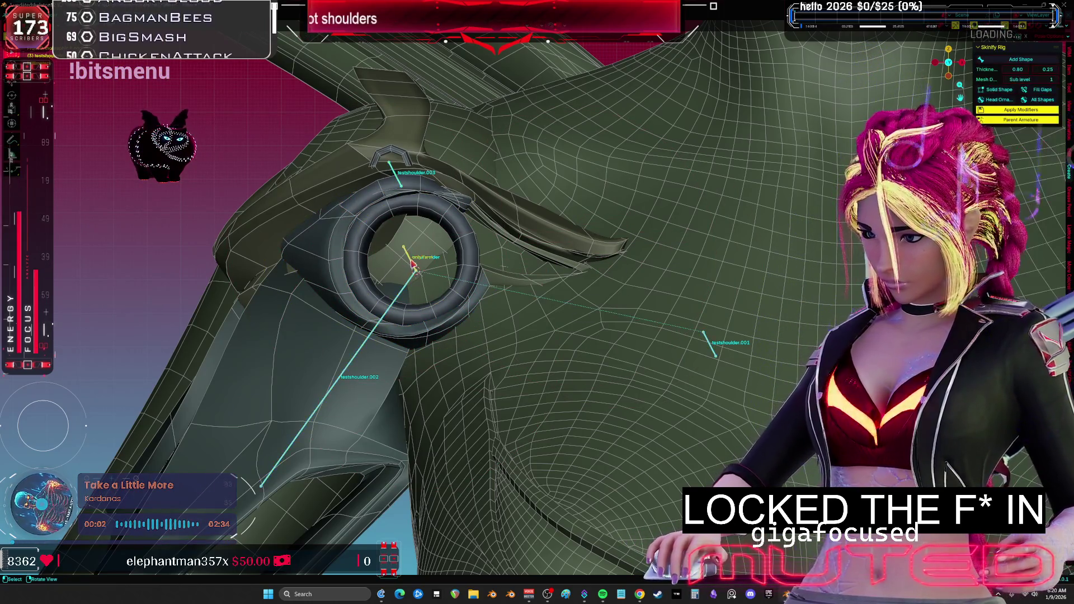
- Add a Copy Rotation bone constraint to onlyYarm targeting the testshoulder bone
key("ctrl+space")
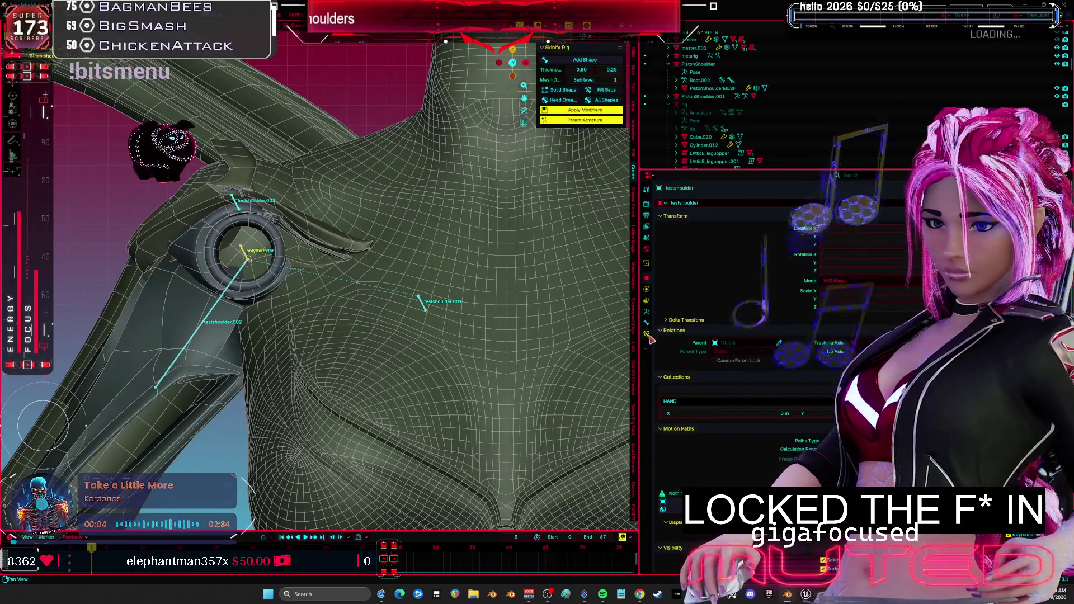
left_click(646, 334)
left_click(727, 203)
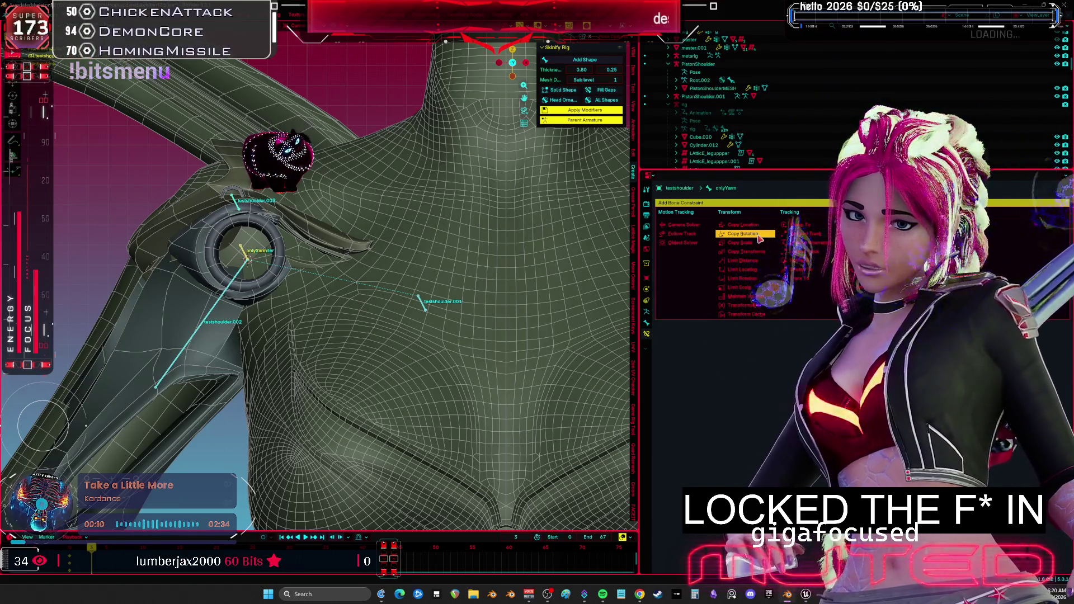
left_click(758, 236)
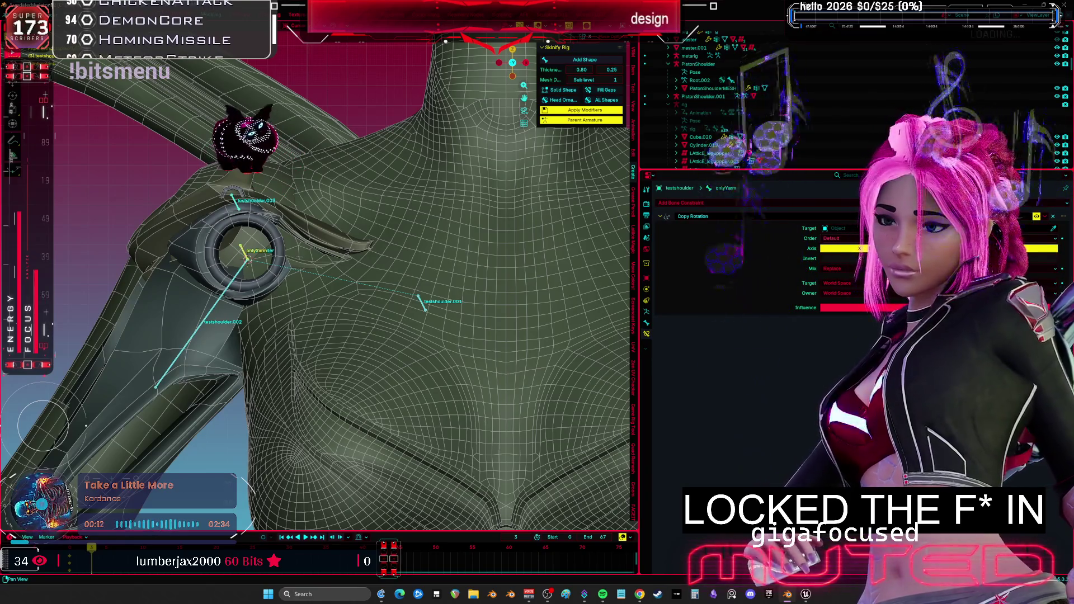
left_click(842, 228)
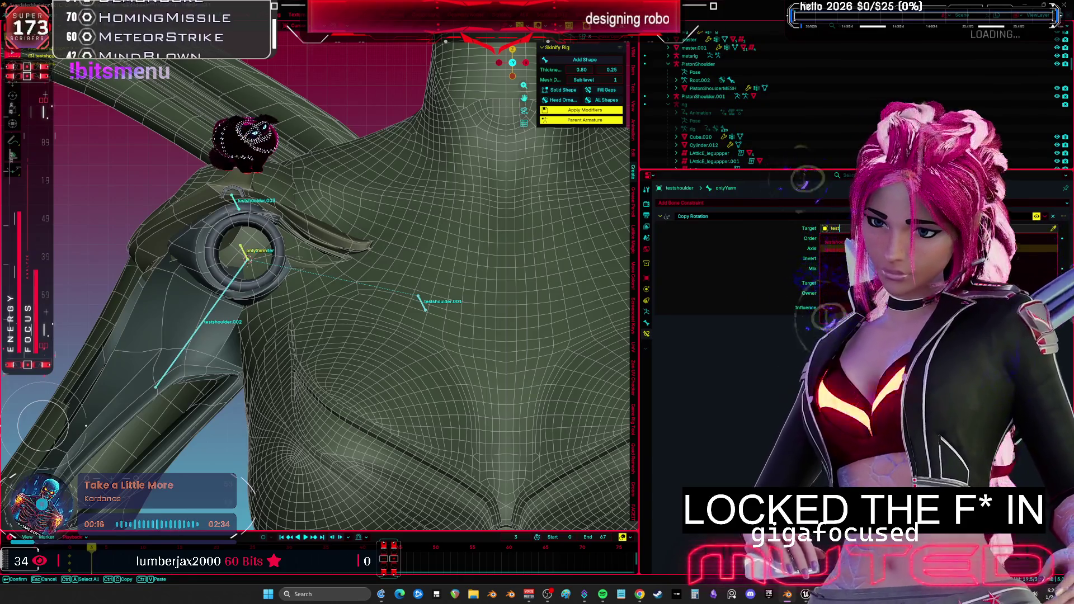
left_click(859, 240)
left_click(860, 256)
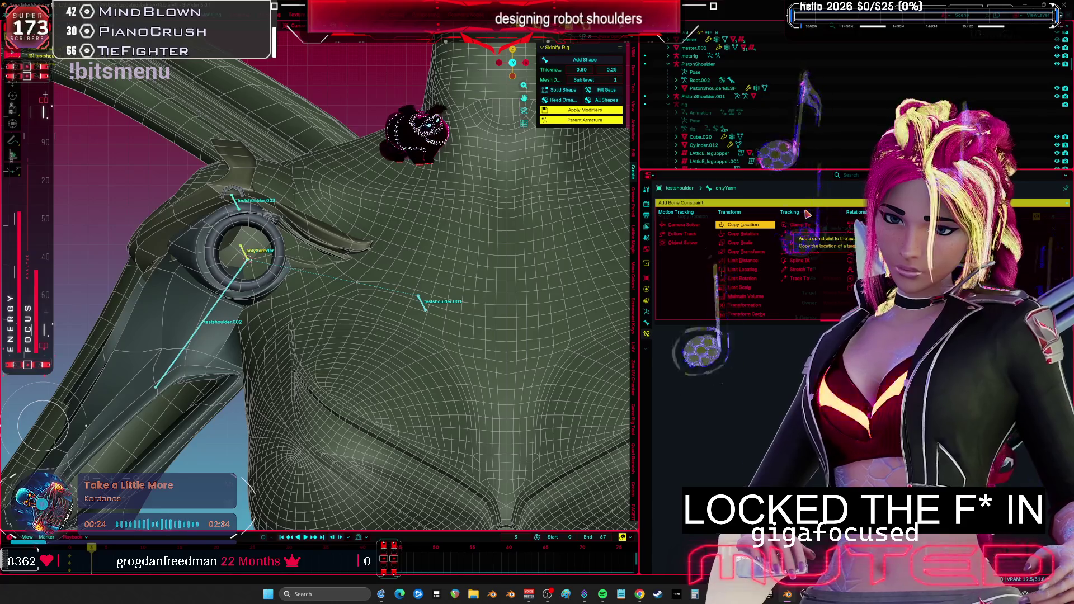
- Test-rotate the testshoulder.002 and upper-arm bones, then maximize the viewport with overlays hidden
middle_click_drag(321, 290, 376, 295)
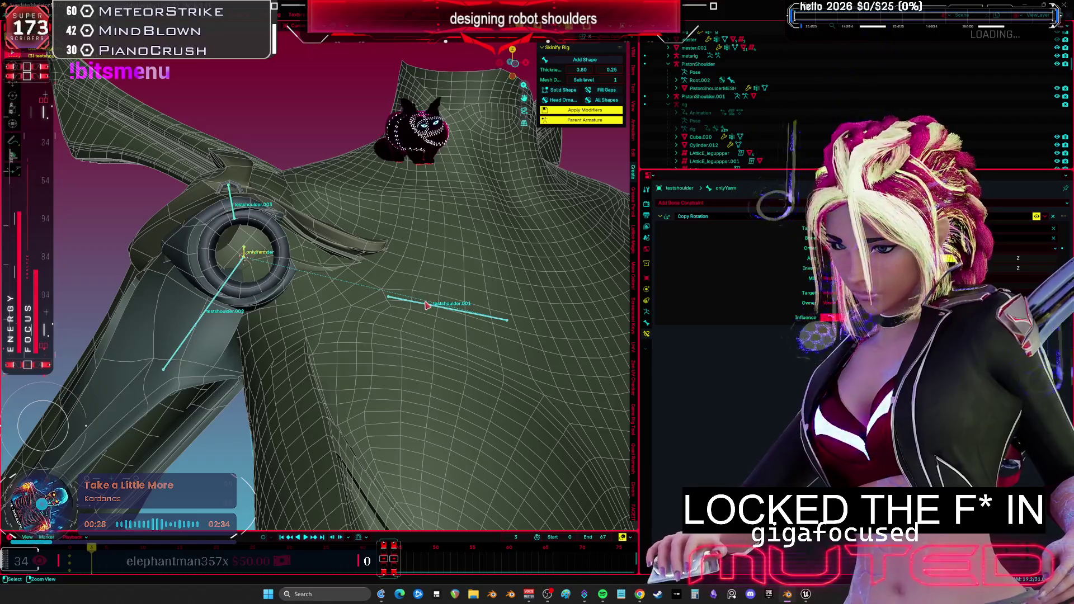
mouse_move(453, 308)
middle_mouse_down()
mouse_move(425, 297)
mouse_move(453, 306)
middle_mouse_up()
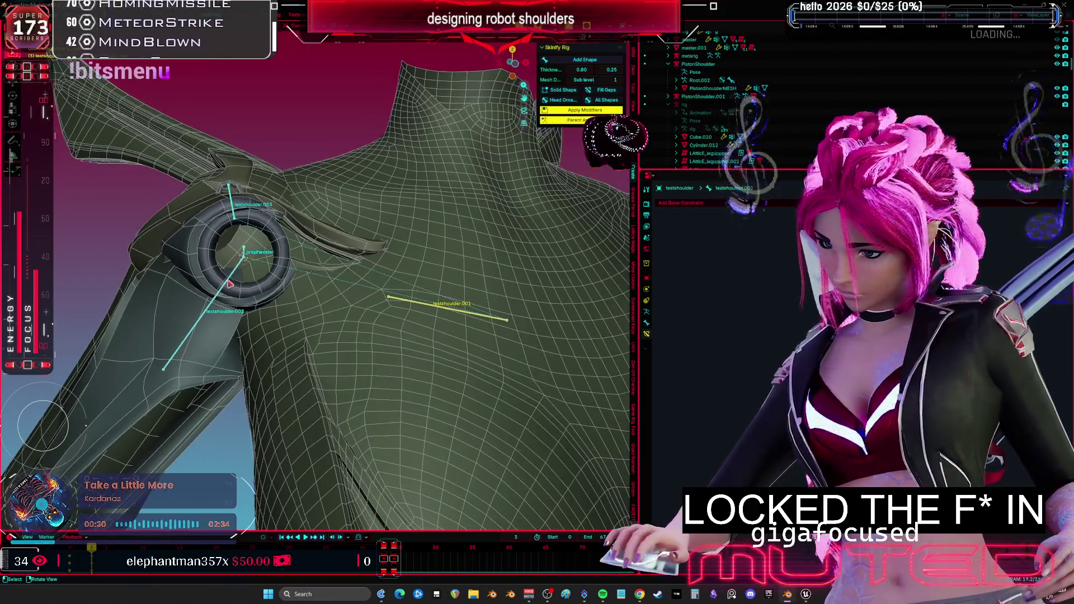
left_click(224, 280)
key("r")
left_click(246, 262)
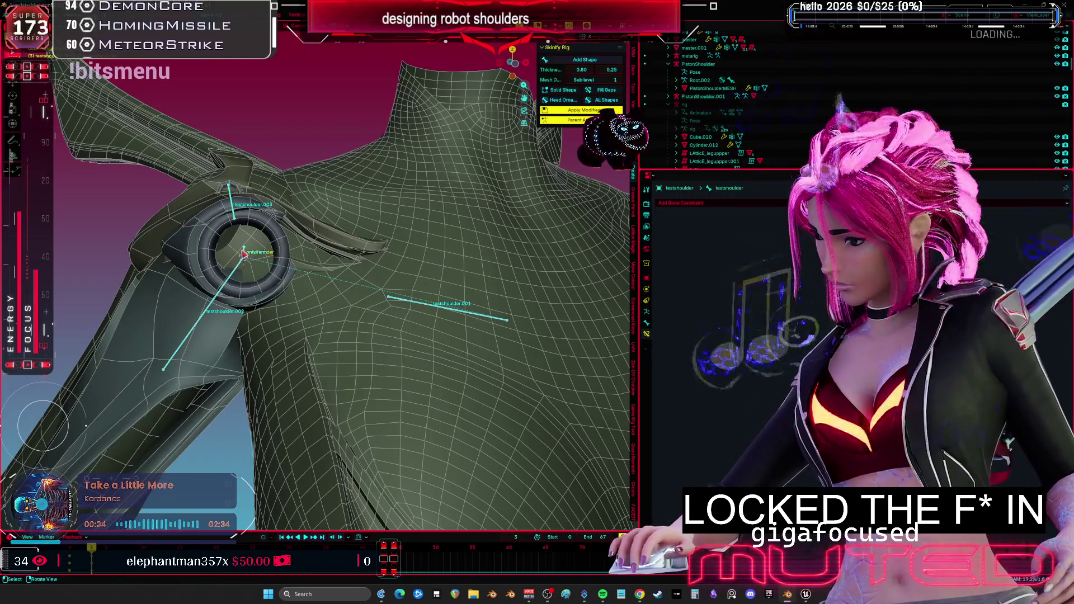
left_click(246, 251)
key("r")
key("r")
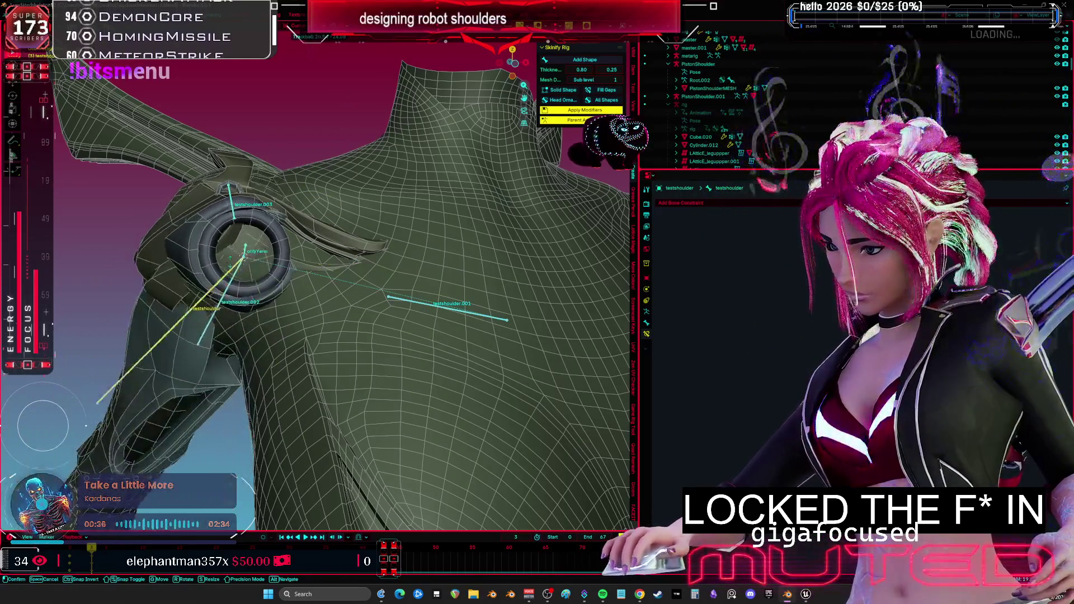
left_click(247, 262)
key("ctrl+space")
mouse_move(247, 262)
middle_mouse_down()
mouse_move(660, 283)
mouse_move(567, 417)
middle_mouse_up()
key("shift+alt+z")
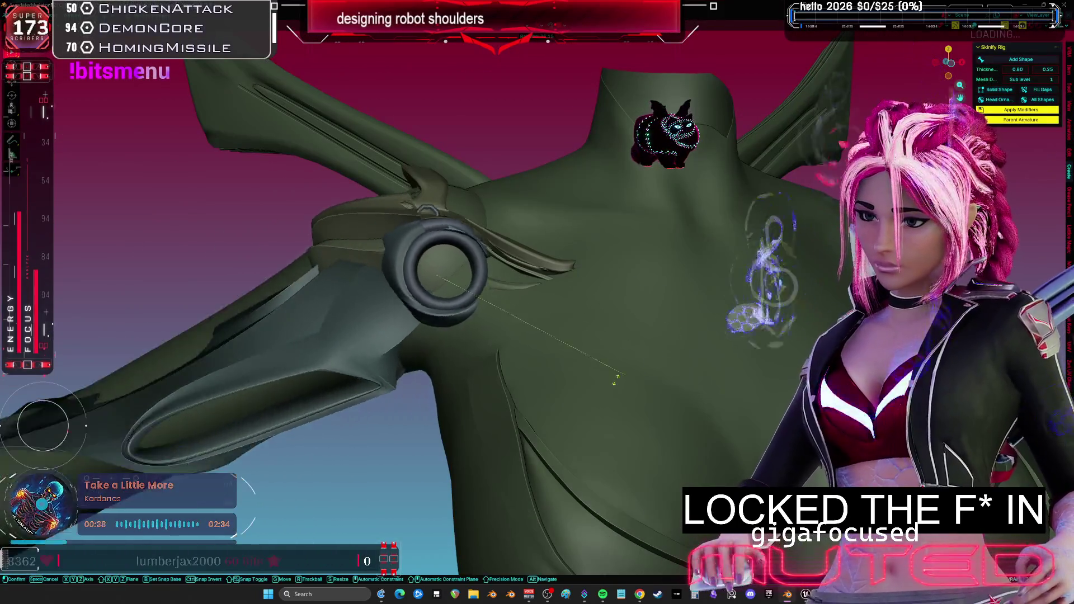
- Trackball-rotate the arm and forearm with X-ray on, then clear the forearm bones to rest pose
key("r")
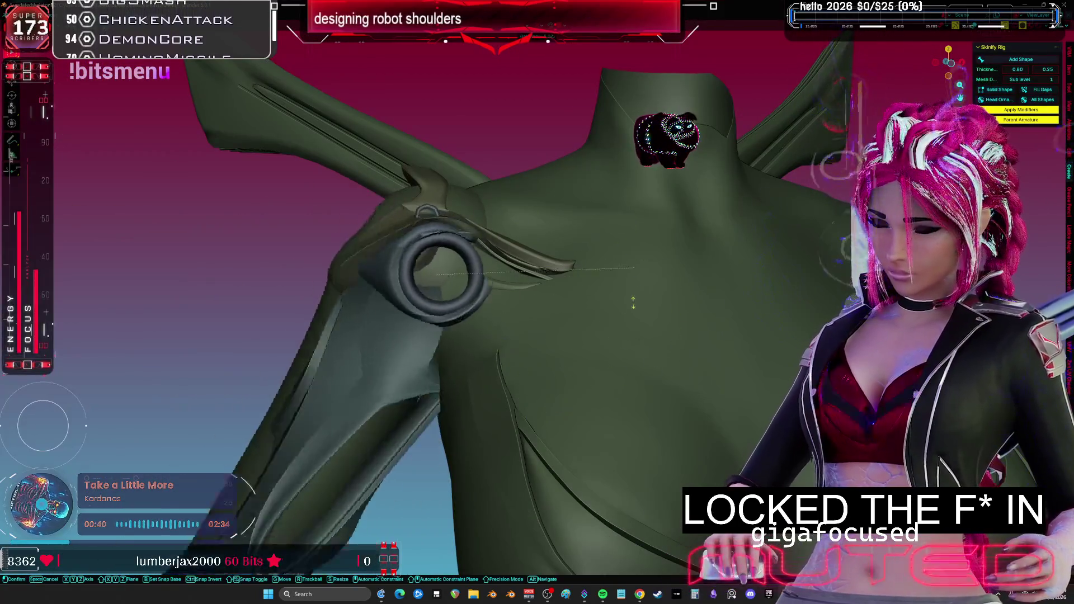
key("r")
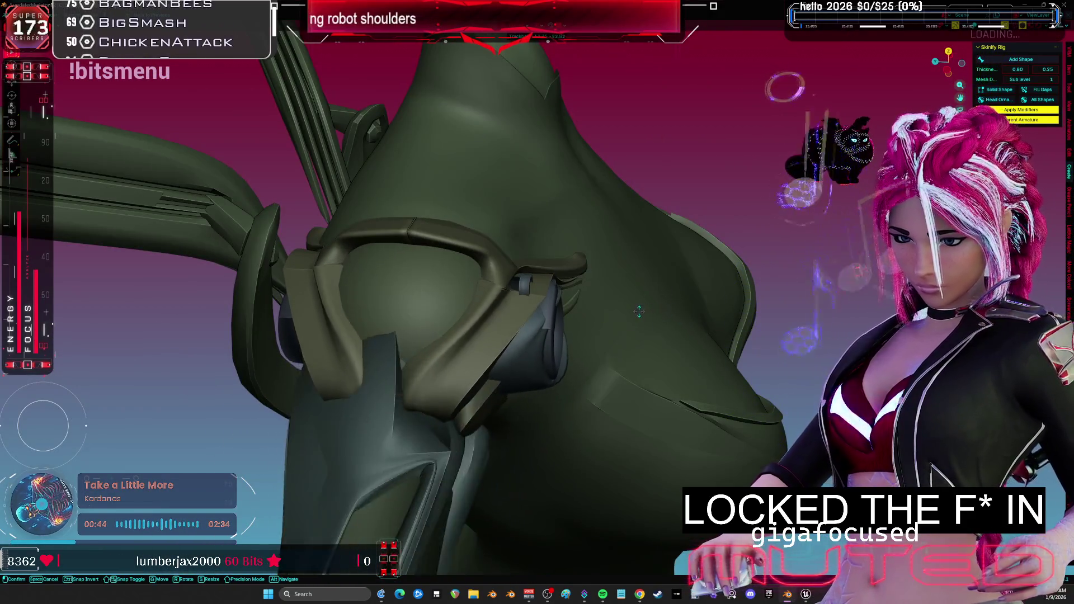
left_click(675, 318)
middle_click_drag(678, 316, 604, 297)
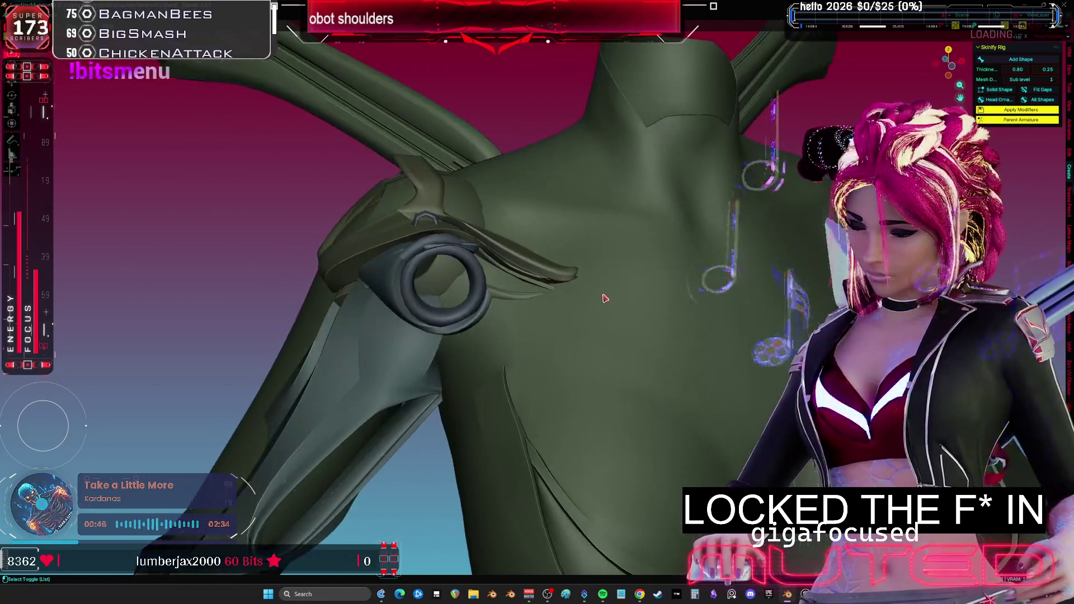
key("alt+z")
middle_click_drag(575, 347, 580, 336)
key("r")
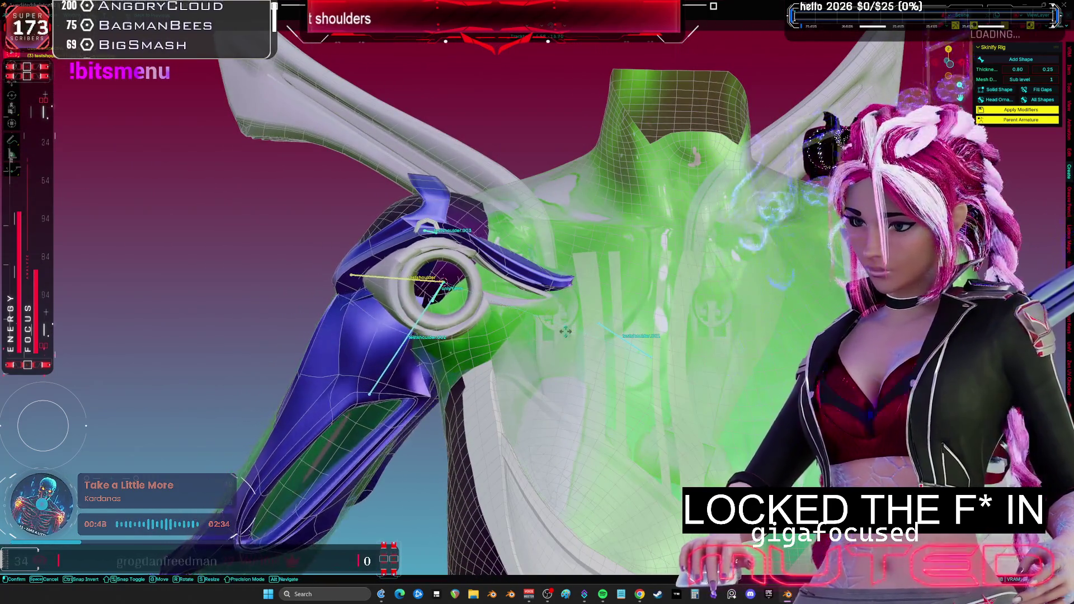
key("r")
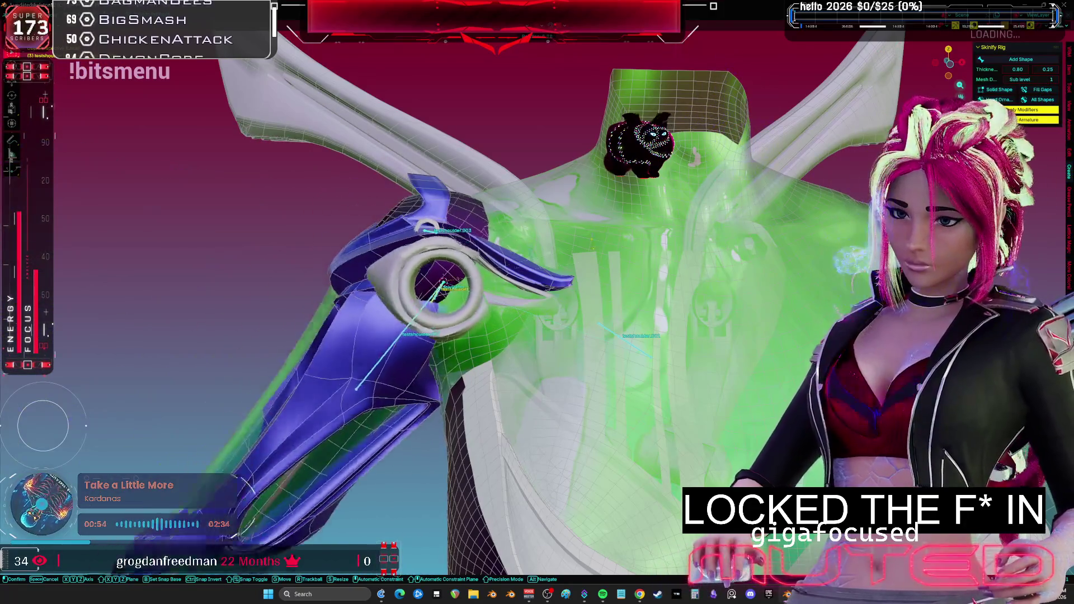
middle_click_drag(578, 244, 592, 337)
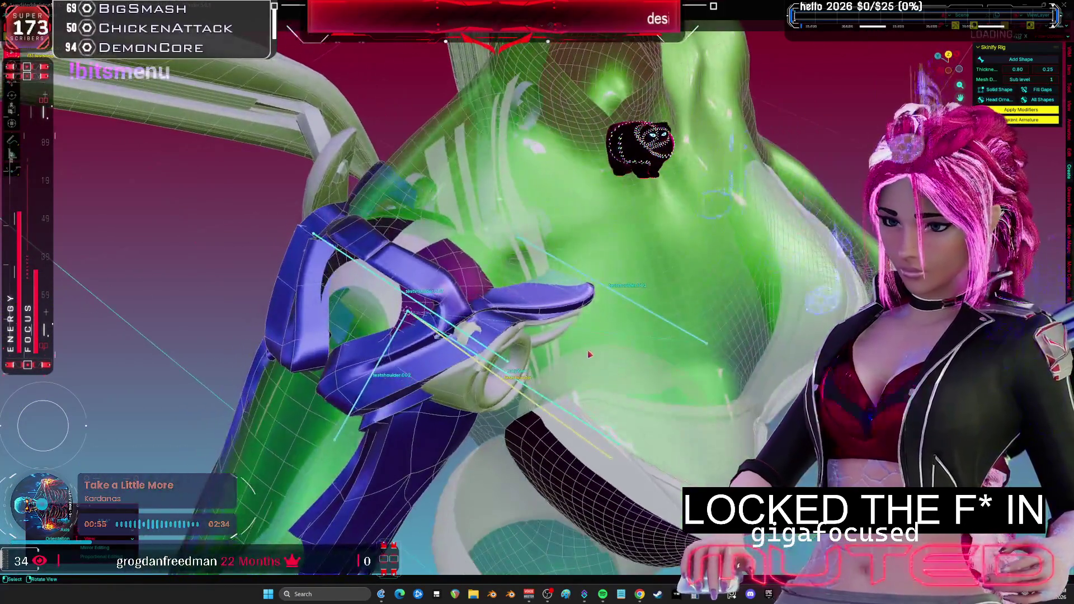
left_click(671, 396)
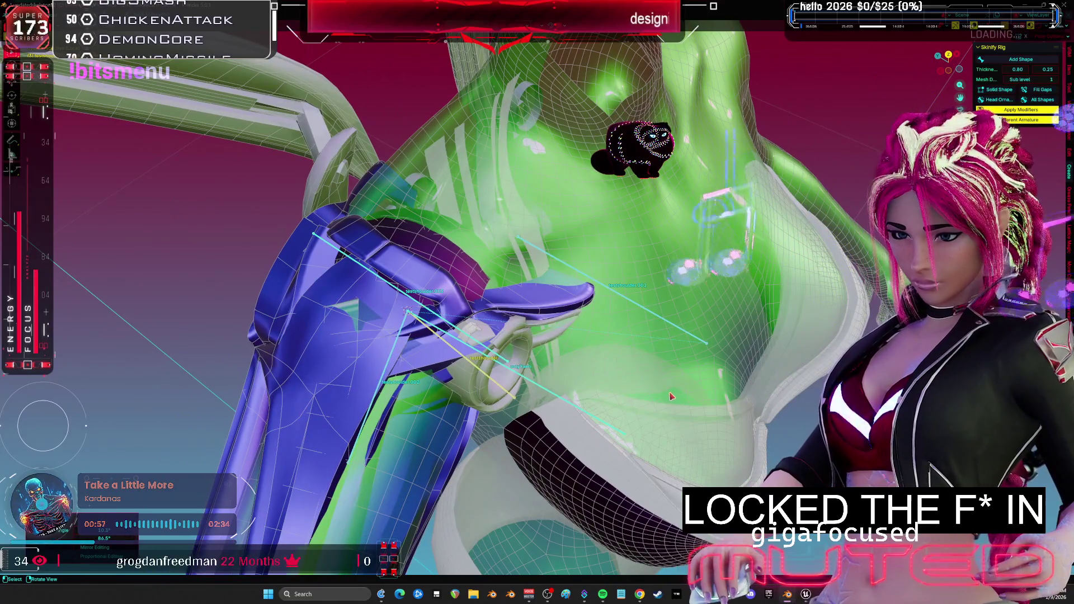
right_click(539, 350)
left_click(535, 343)
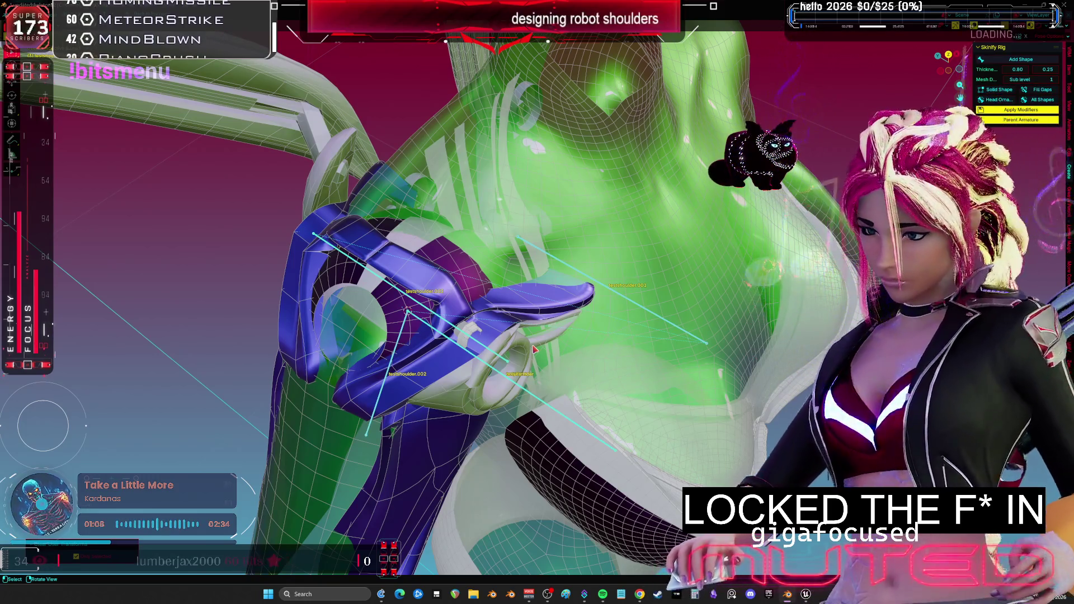
- Try moving the testshoulder bone, cancel, then freely rotate testshoulder.002 to test the blue shoulder armor
mouse_move(353, 305)
middle_mouse_down()
mouse_move(656, 292)
mouse_move(637, 316)
mouse_move(651, 330)
middle_mouse_up()
key("g")
key("Escape")
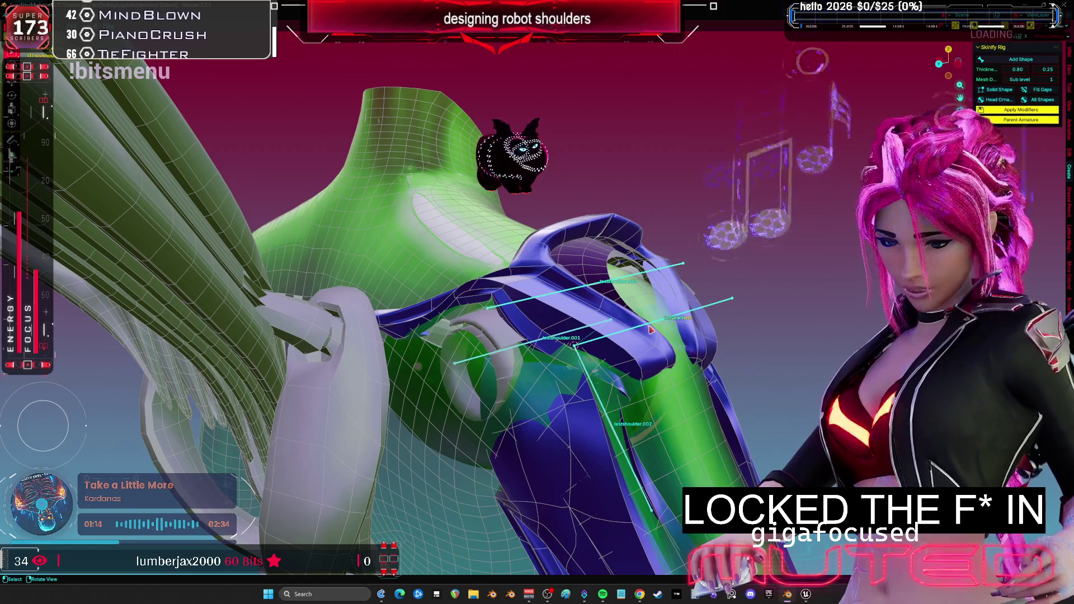
key("g")
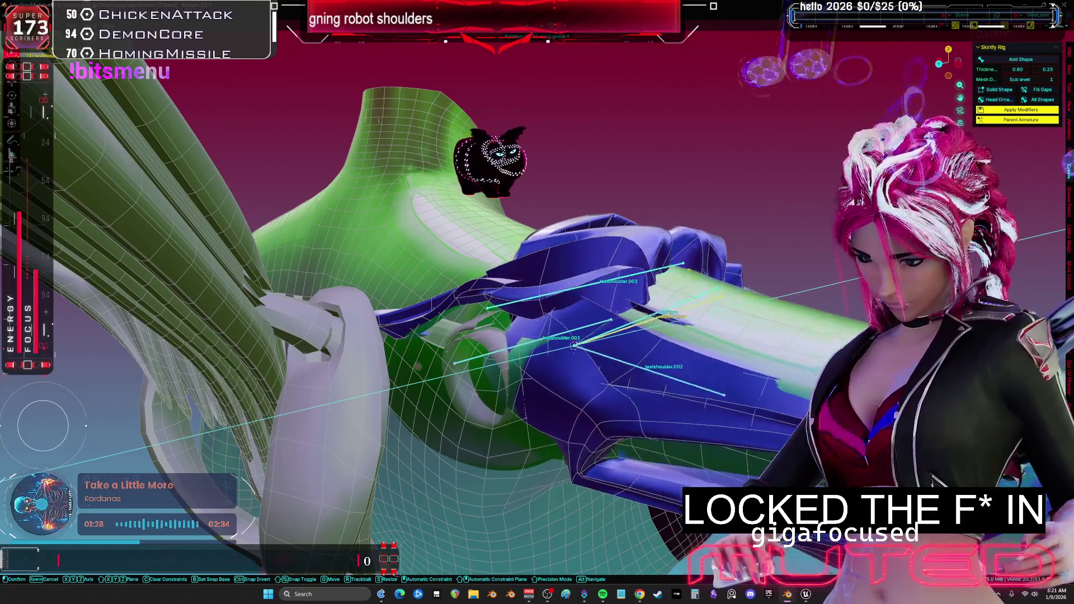
key("Escape")
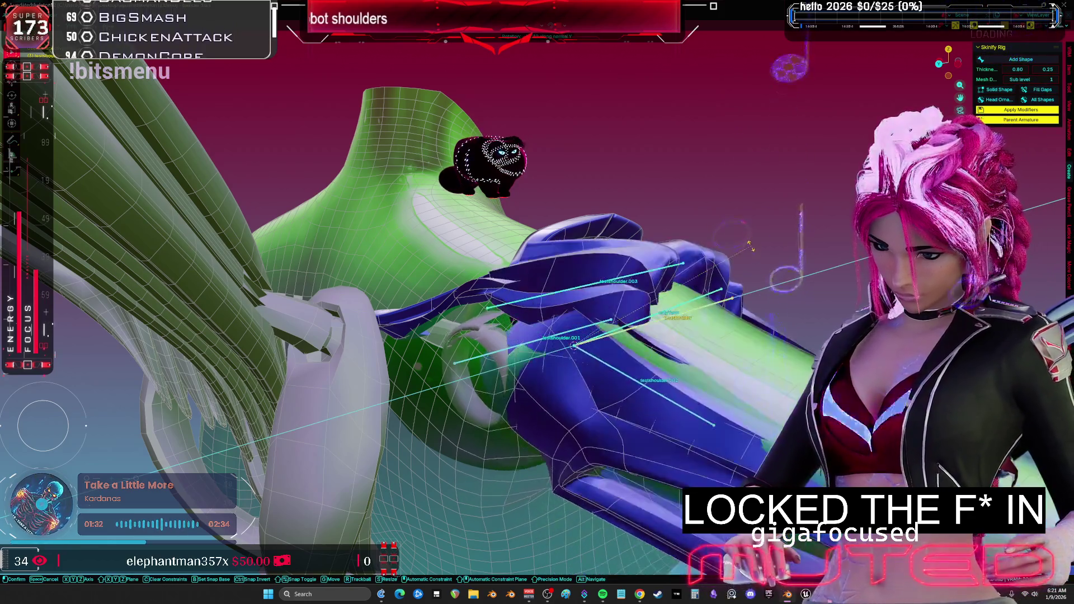
key("r")
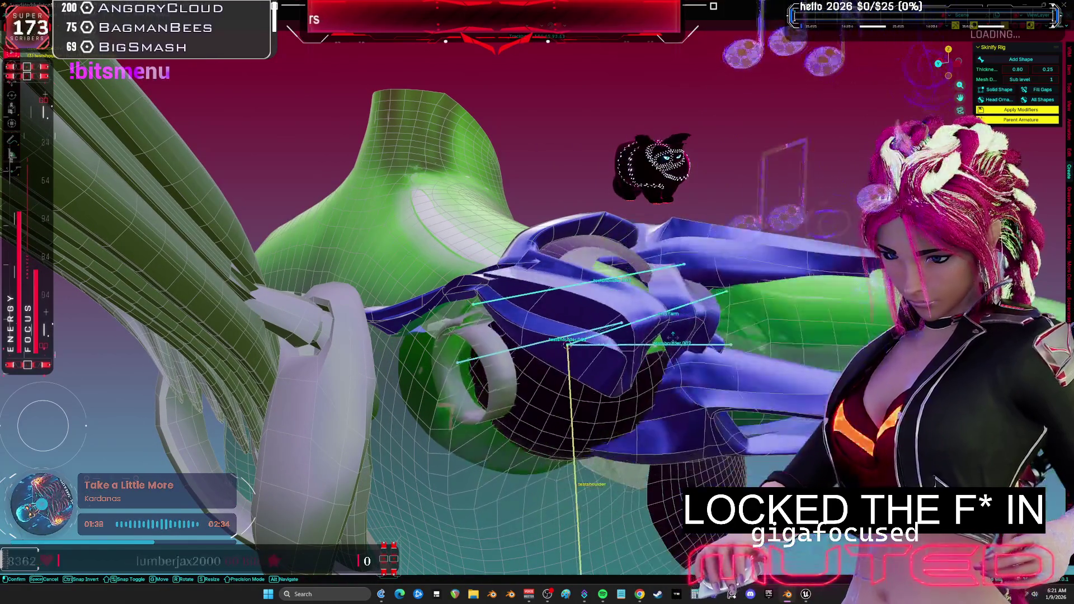
left_click(604, 279)
mouse_move(604, 280)
middle_mouse_down()
mouse_move(648, 274)
mouse_move(615, 291)
middle_mouse_up()
key("r")
key("r")
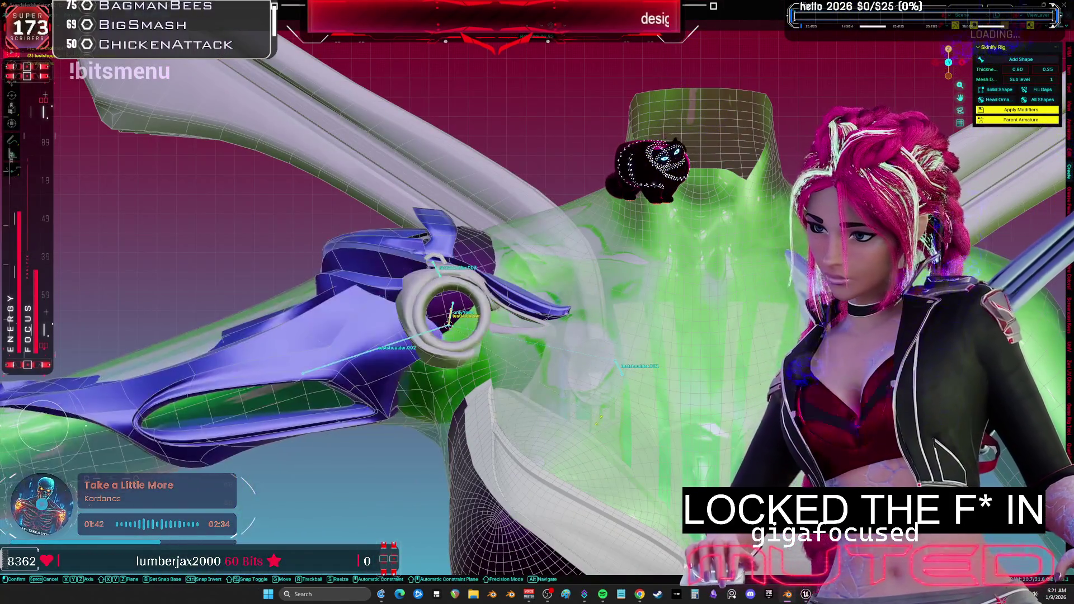
key("r")
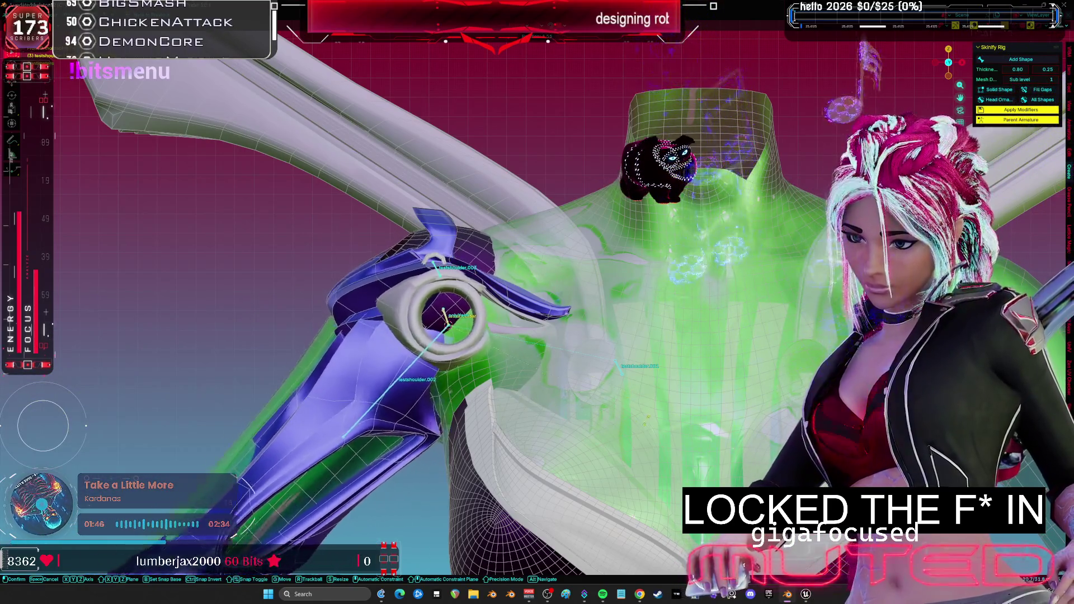
key("r")
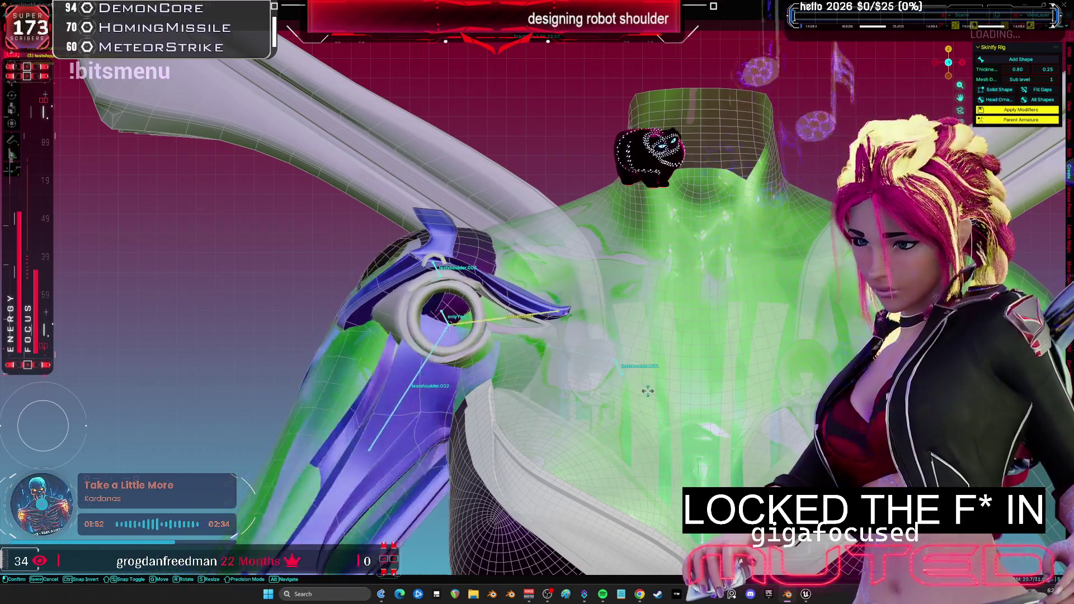
- Show the shoulder see-through in wireframe and place an edge loop on the shoulder mesh
mouse_move(617, 403)
middle_mouse_down()
mouse_move(671, 403)
mouse_move(453, 342)
mouse_move(571, 363)
mouse_move(541, 364)
mouse_move(565, 314)
mouse_move(487, 309)
mouse_move(396, 325)
mouse_move(446, 318)
mouse_move(556, 369)
mouse_move(549, 385)
mouse_move(425, 370)
mouse_move(429, 355)
middle_mouse_up()
key("shift+z")
key("shift+z")
left_click(539, 373)
- Bevel the selected shoulder armor edges and delete the selected faces
middle_click_drag(680, 314, 655, 314)
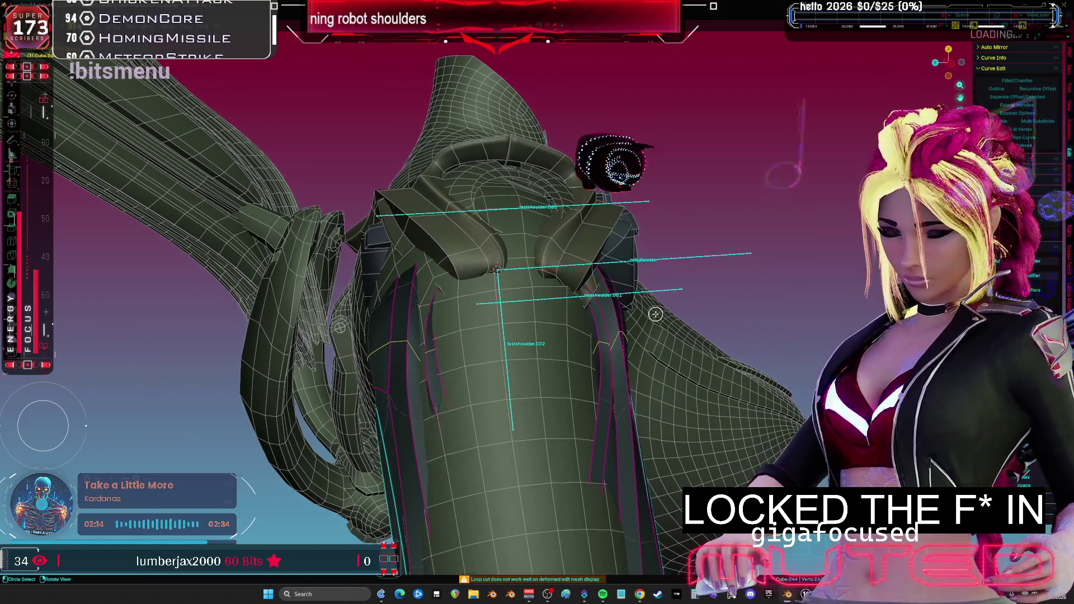
left_click(705, 361)
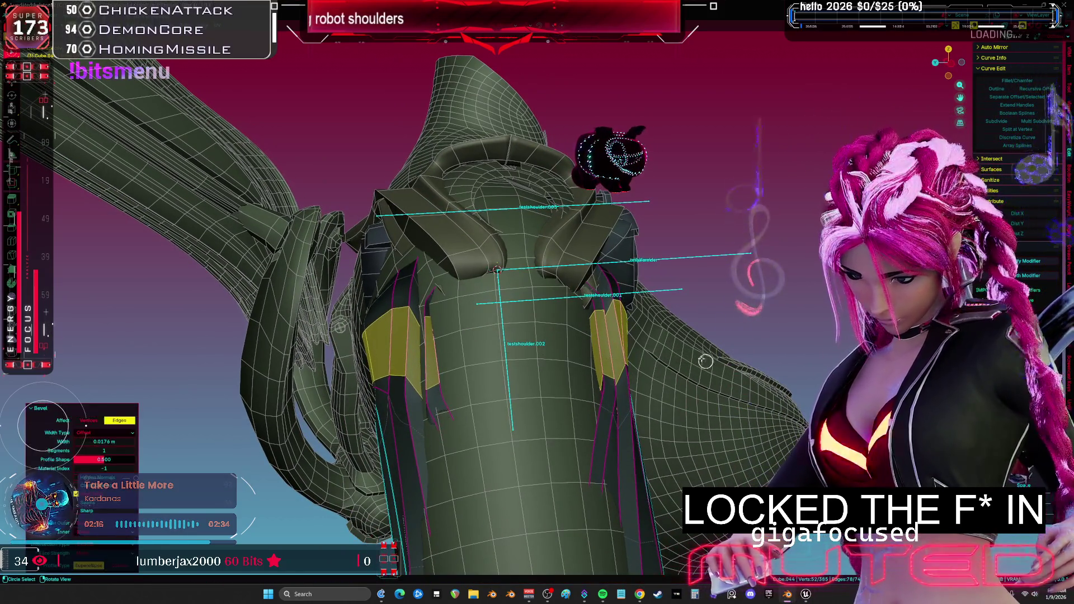
left_click(683, 349)
- Frame the selected shoulder faces, hide everything else, and pick a small edge on the piece
mouse_move(679, 349)
middle_mouse_down()
mouse_move(605, 350)
mouse_move(635, 352)
mouse_move(556, 275)
mouse_move(609, 296)
mouse_move(575, 427)
middle_mouse_up()
key("KP_Decimal")
key("shift+h")
left_click(584, 391, "alt")
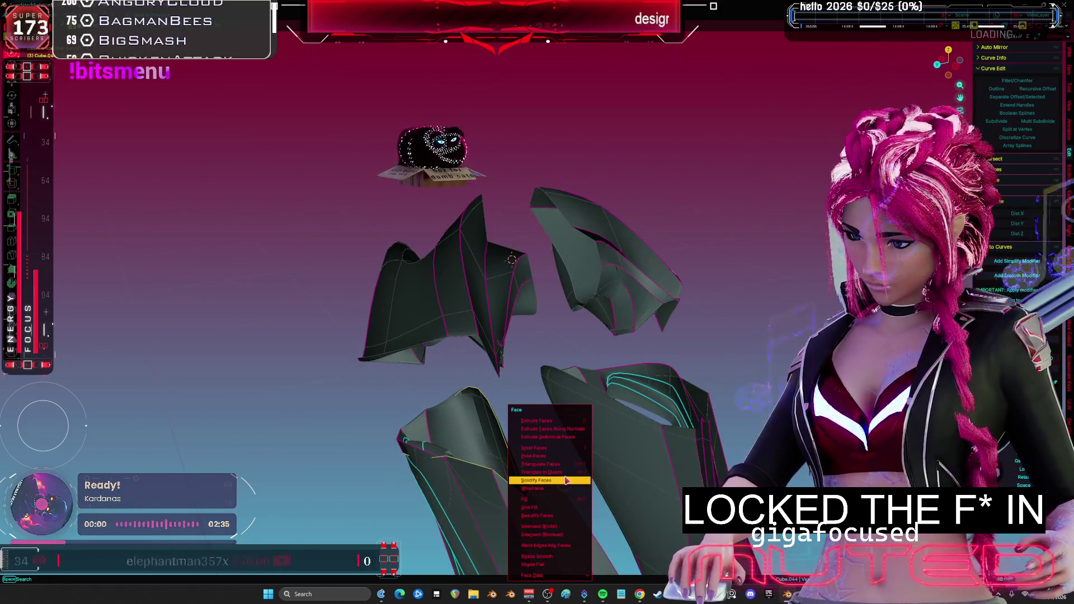
- Select a face loop and an edge loop on the lower-right shoulder piece
mouse_move(552, 443)
middle_mouse_down()
mouse_move(442, 435)
mouse_move(647, 448)
mouse_move(670, 429)
mouse_move(628, 438)
mouse_move(471, 428)
mouse_move(511, 341)
mouse_move(555, 355)
mouse_move(513, 336)
mouse_move(492, 358)
mouse_move(460, 343)
mouse_move(408, 391)
middle_mouse_up()
key("a")
key("alt+a")
left_click(647, 448, "alt")
left_click(617, 447, "alt")
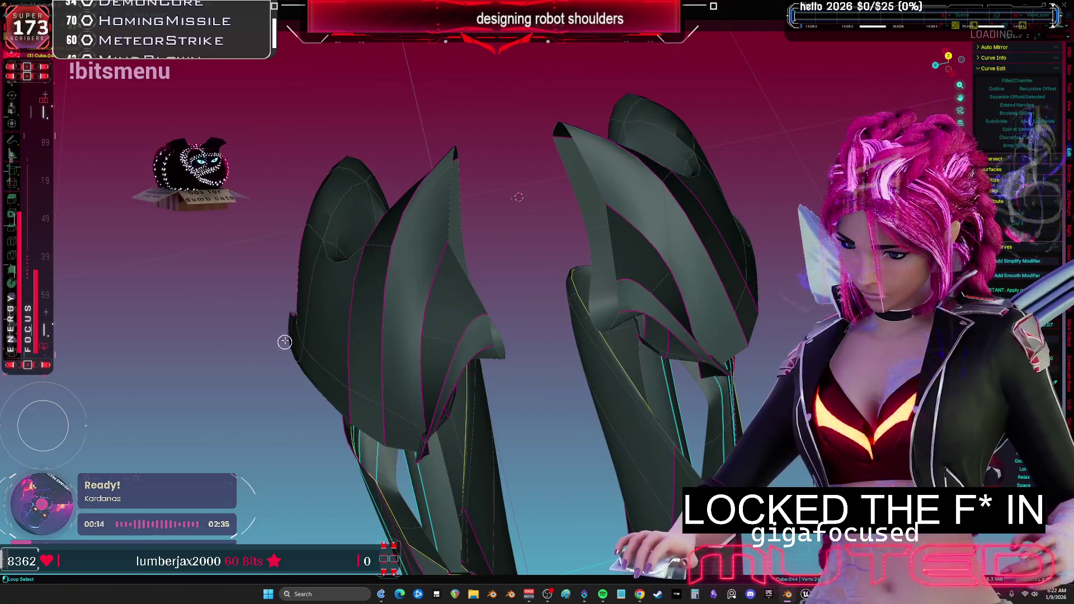
mouse_move(598, 359)
middle_mouse_down()
mouse_move(695, 331)
mouse_move(695, 304)
mouse_move(800, 365)
mouse_move(721, 384)
middle_mouse_up()
key("Tab")
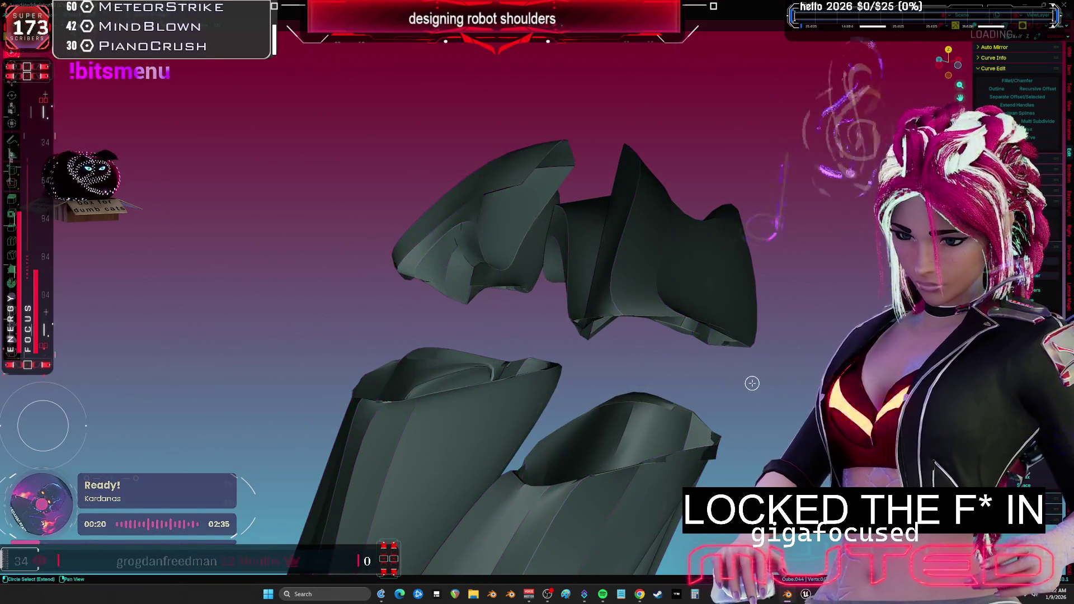
key("Tab")
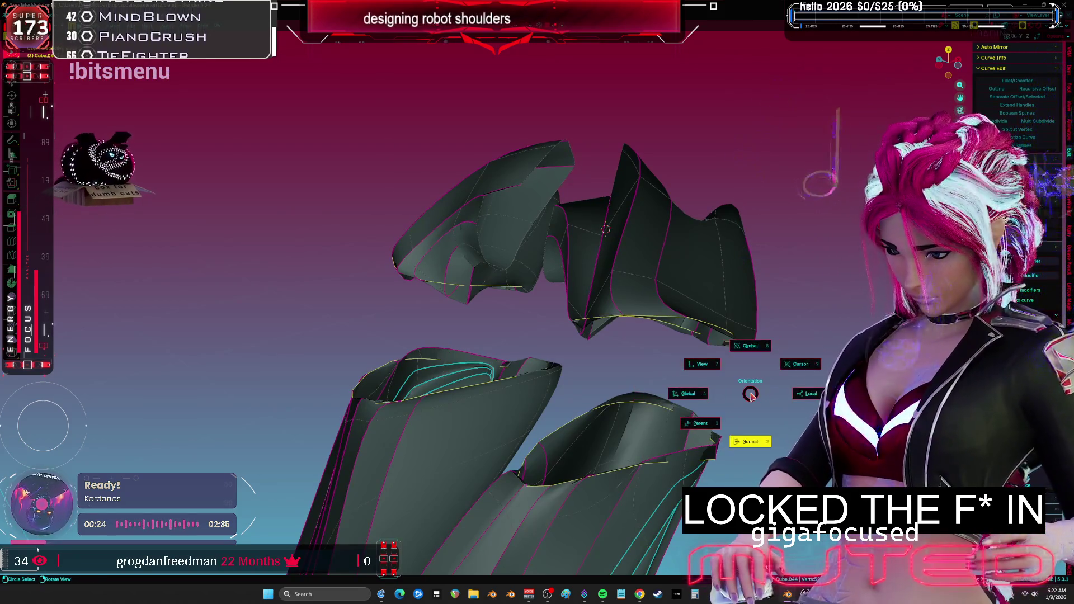
- Scale the selected loops down and bring the full robot model back into view
key("s")
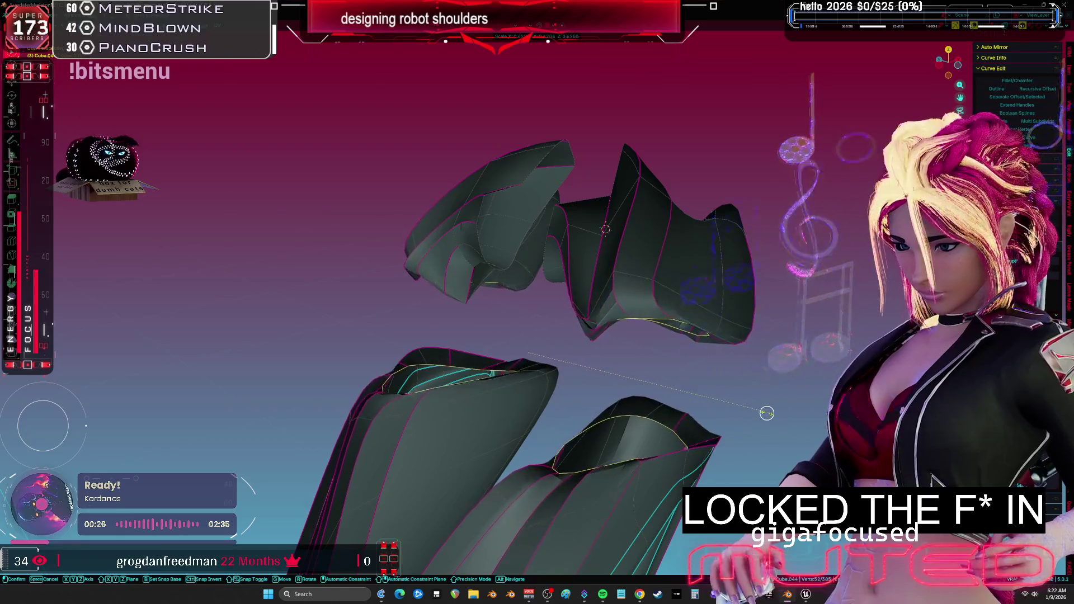
left_click(648, 395)
mouse_move(749, 411)
middle_mouse_down()
mouse_move(660, 391)
mouse_move(674, 413)
mouse_move(628, 422)
mouse_move(569, 401)
middle_mouse_up()
key("KP_Divide")
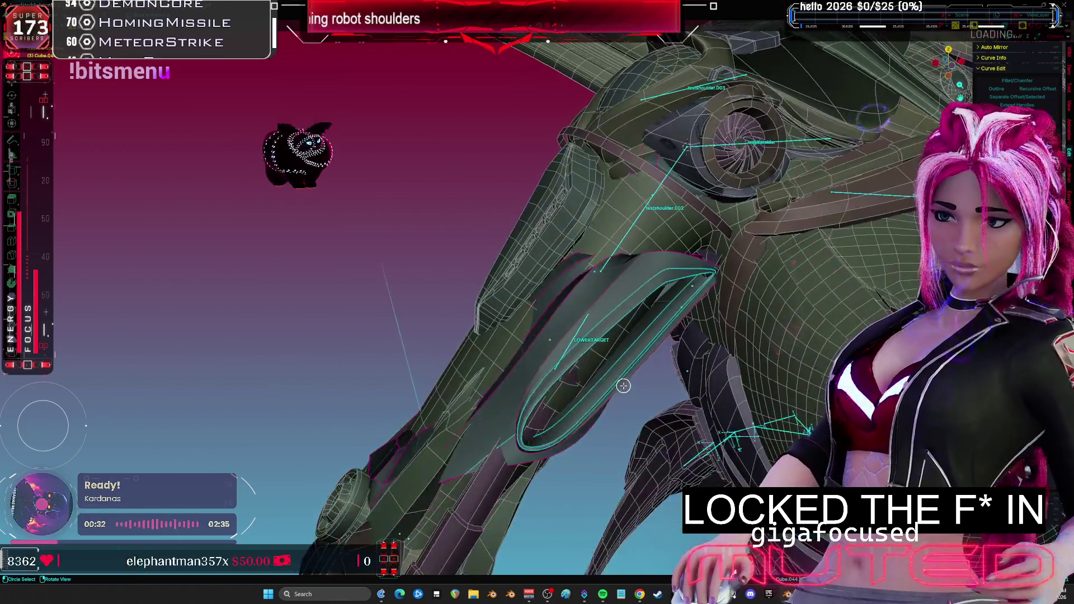
- Switch to object mode with solid shading
left_click(382, 351)
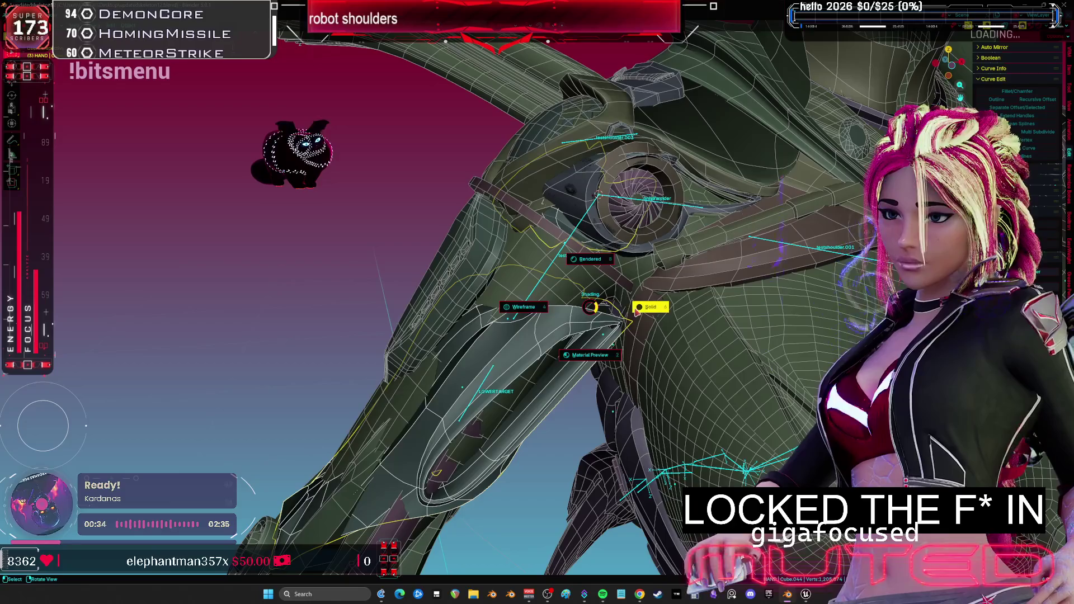
left_click(637, 312)
scroll(586, 301, "down", 3)
- Briefly try weight painting, toggle local view, and zoom in on the blue shoulder ring
key("ctrl+Tab")
left_click(561, 289)
key("ctrl+Tab")
scroll(628, 256, "down", 6)
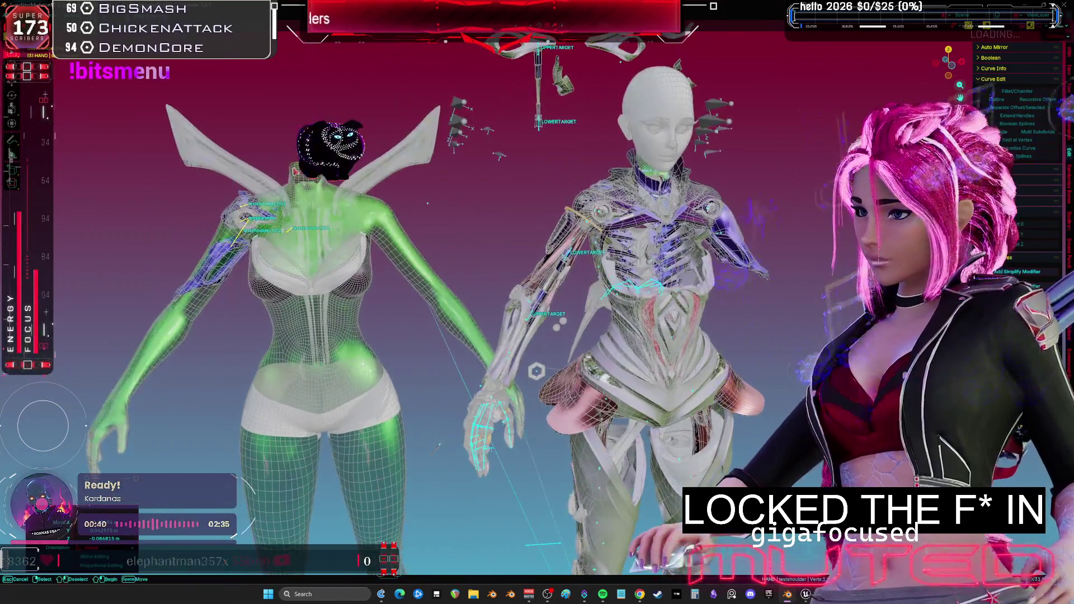
key("KP_Divide")
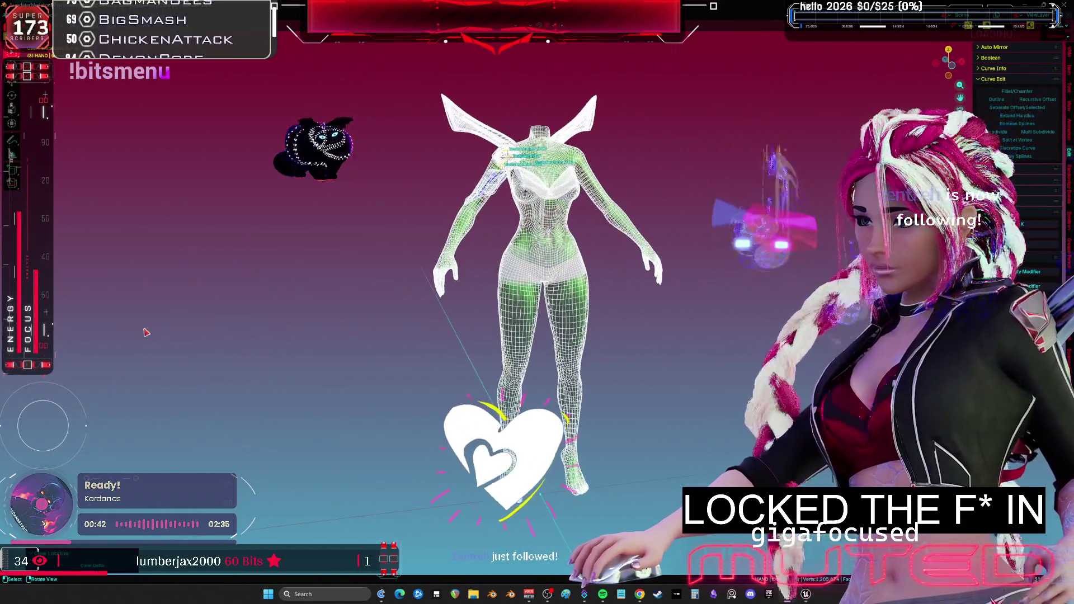
key("KP_Divide")
middle_click_drag(482, 328, 531, 242, "shift")
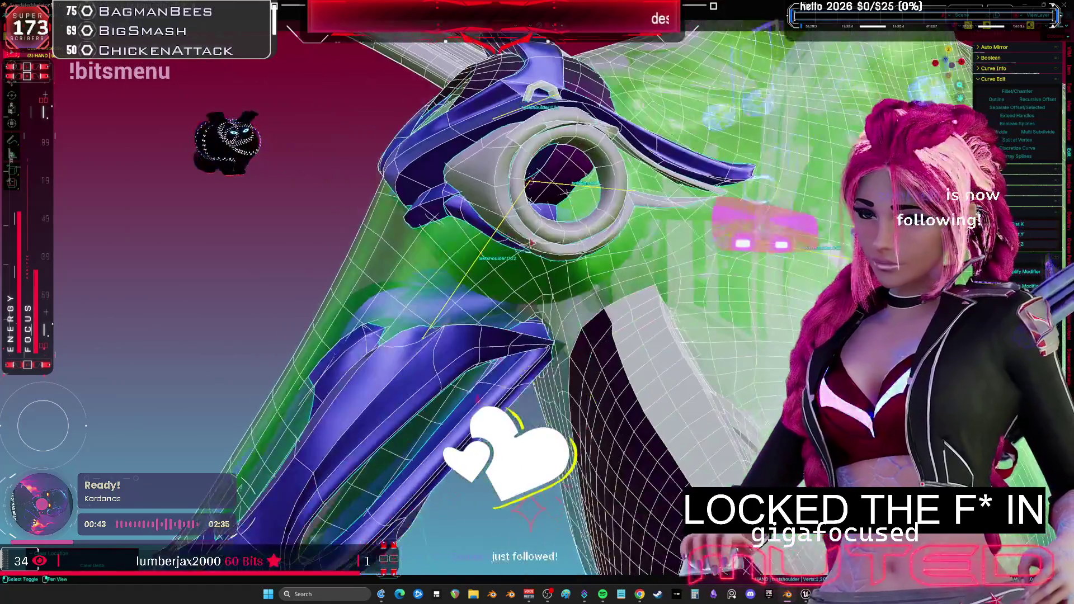
key("shift+grave")
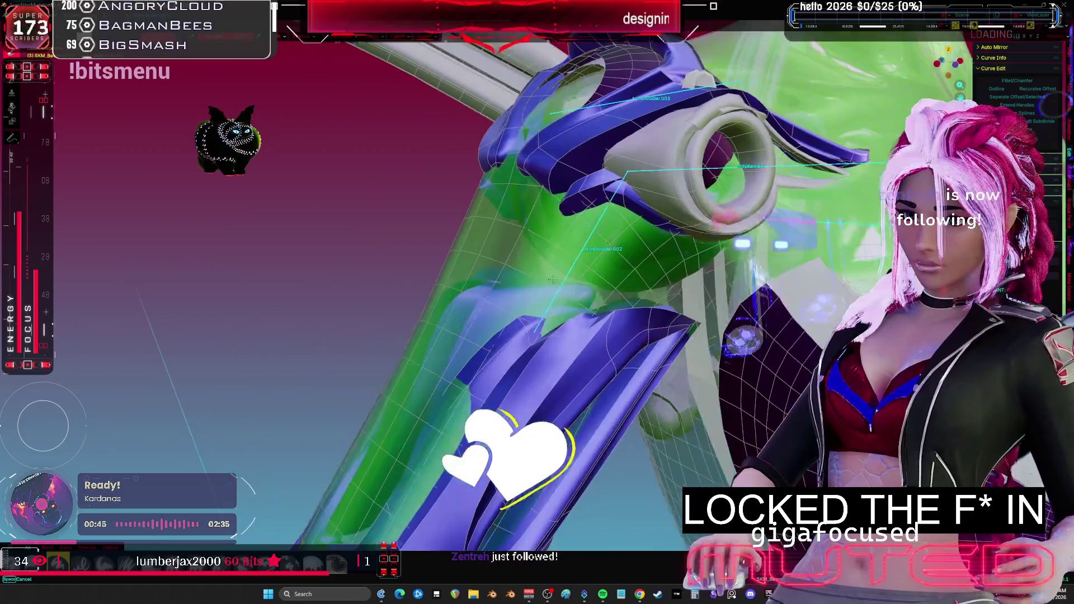
left_click(541, 250)
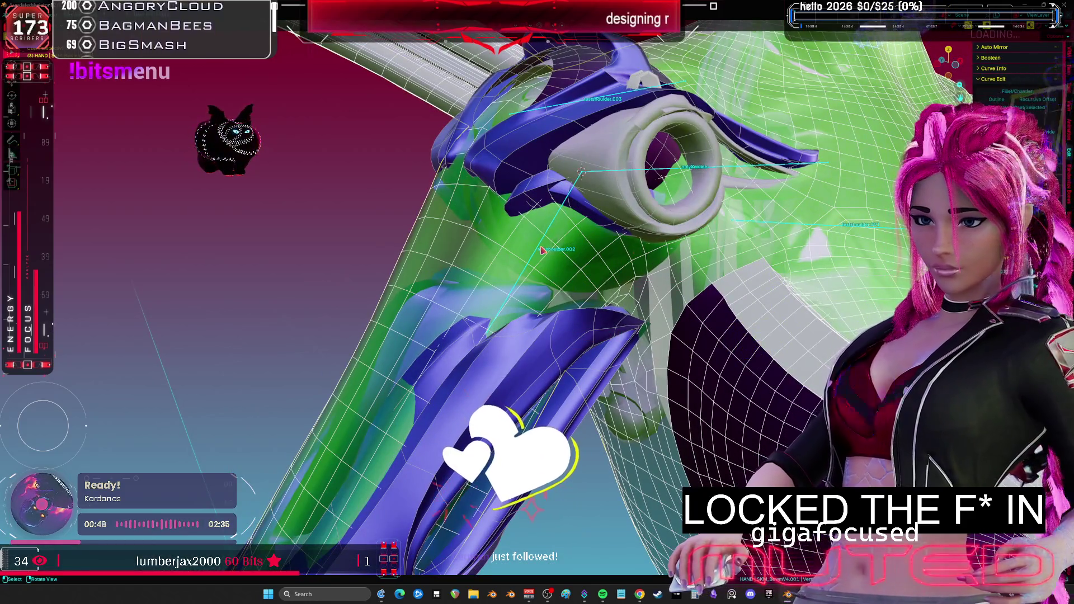
key("shift+grave")
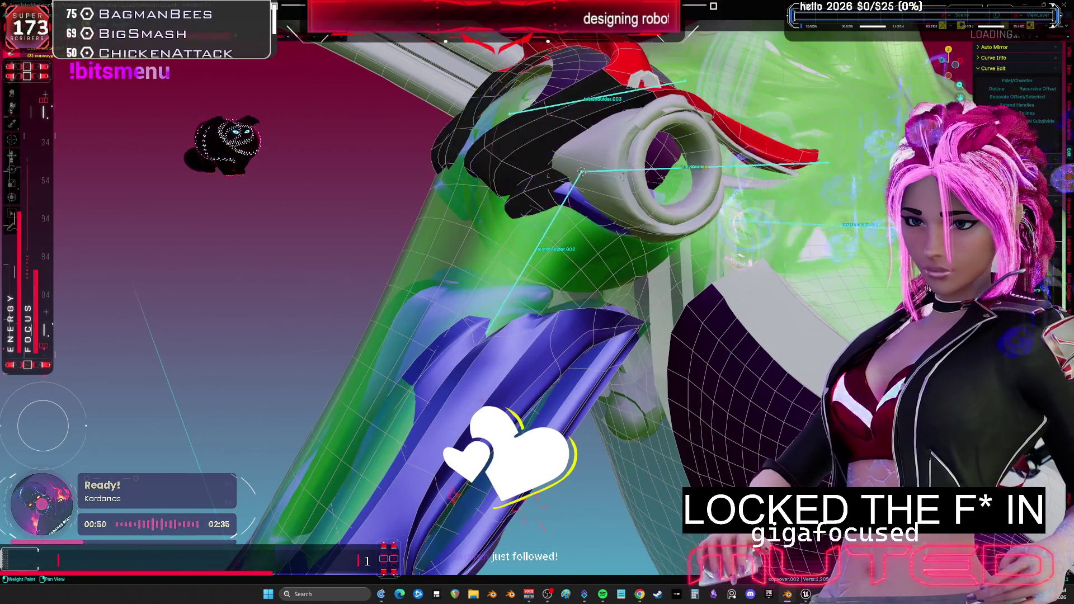
left_click(537, 254)
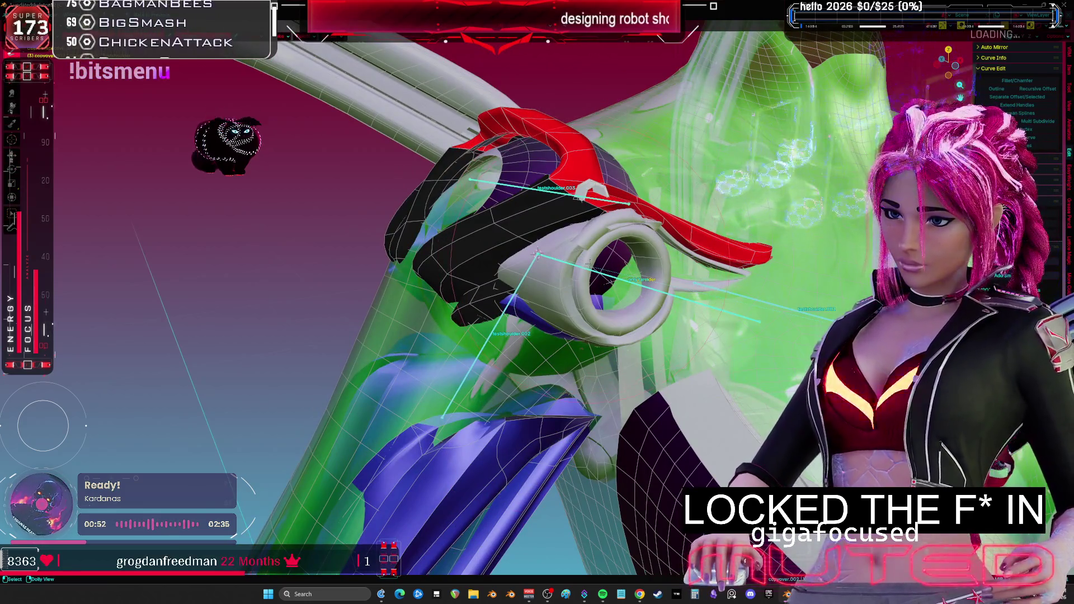
left_click(537, 253)
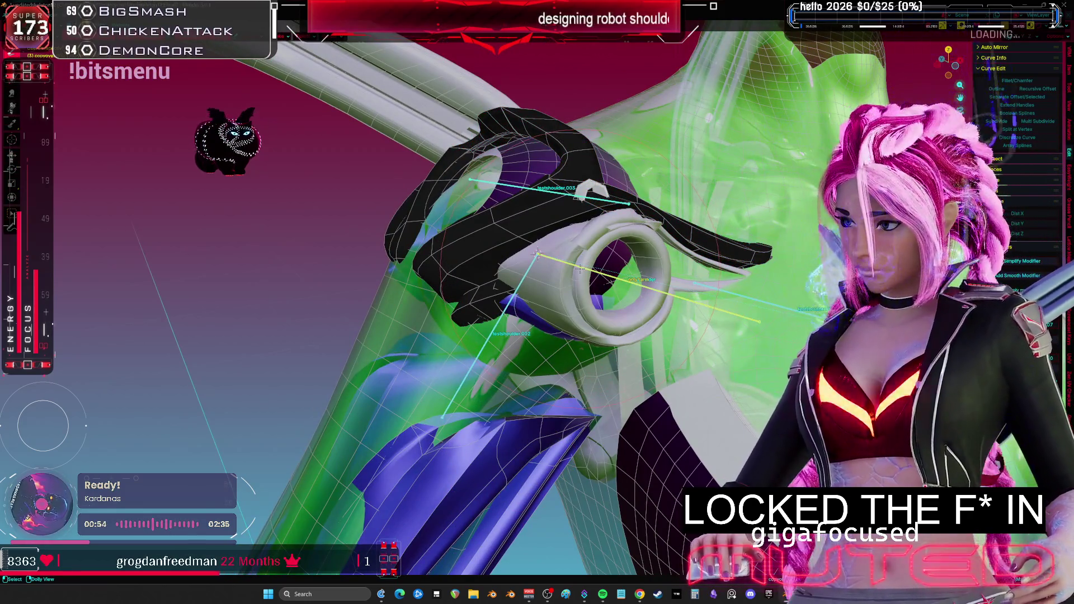
key("KP_1")
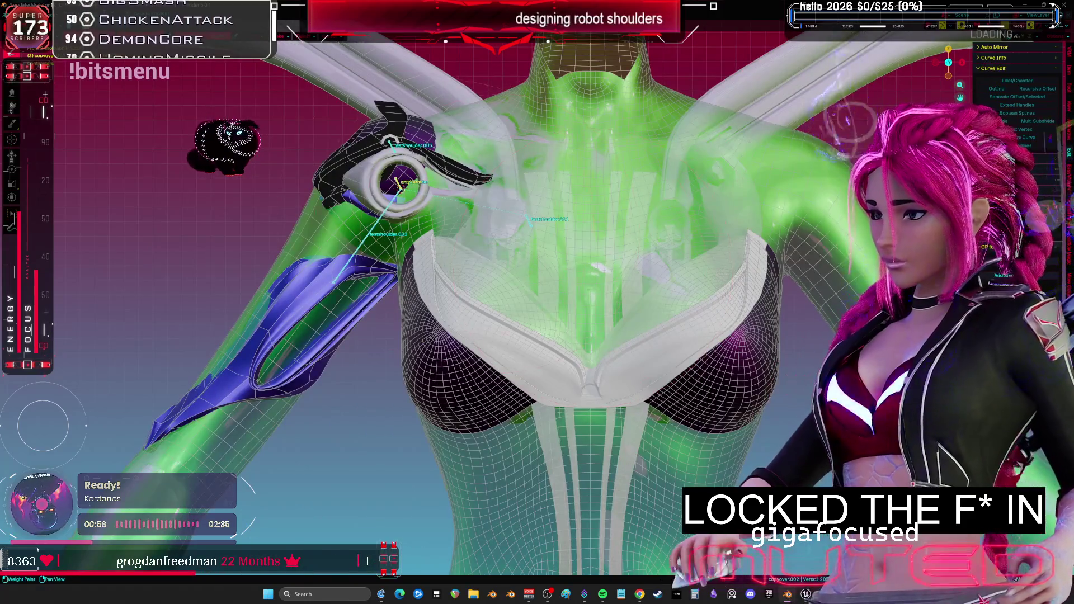
middle_click_drag(389, 140, 477, 211, "shift")
left_click(557, 299)
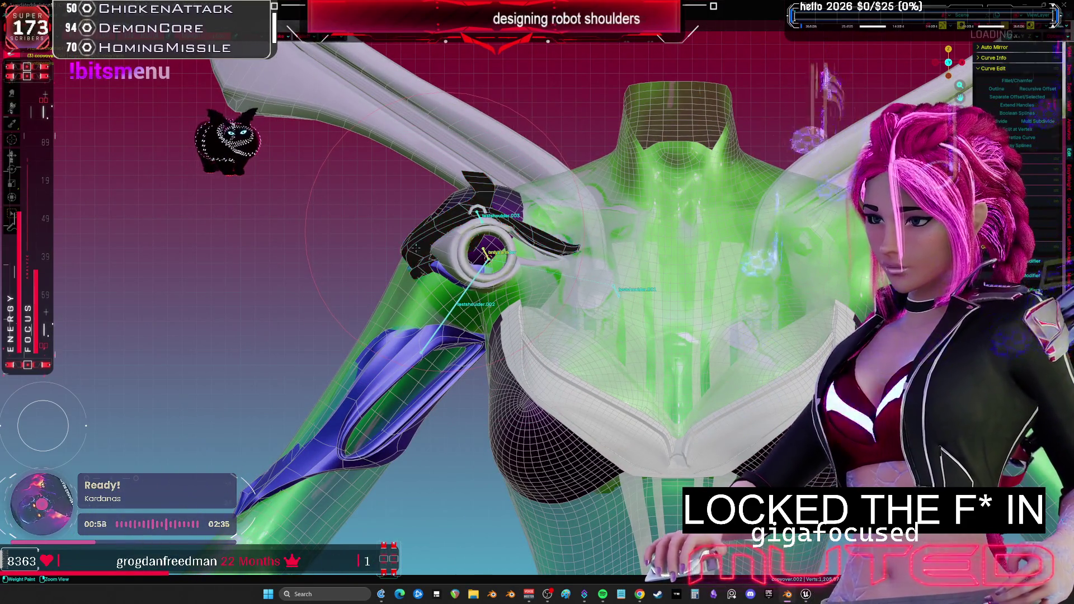
key("KP_Decimal")
middle_click_drag(549, 282, 614, 269)
scroll(614, 269, "down", 3)
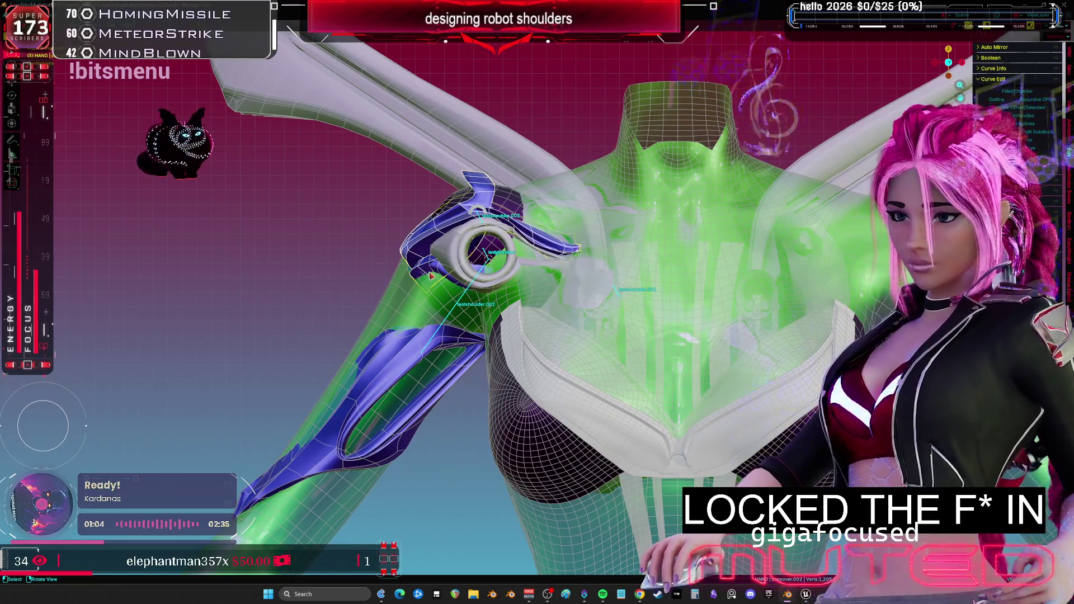
key("alt+z")
scroll(462, 279, "up", 2)
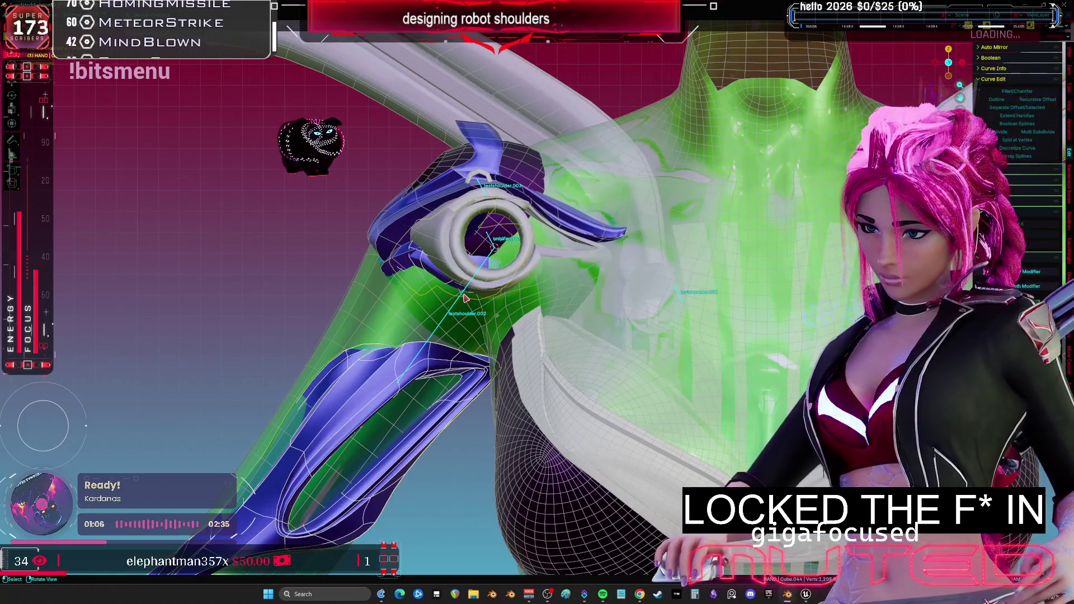
left_click(466, 298, "shift")
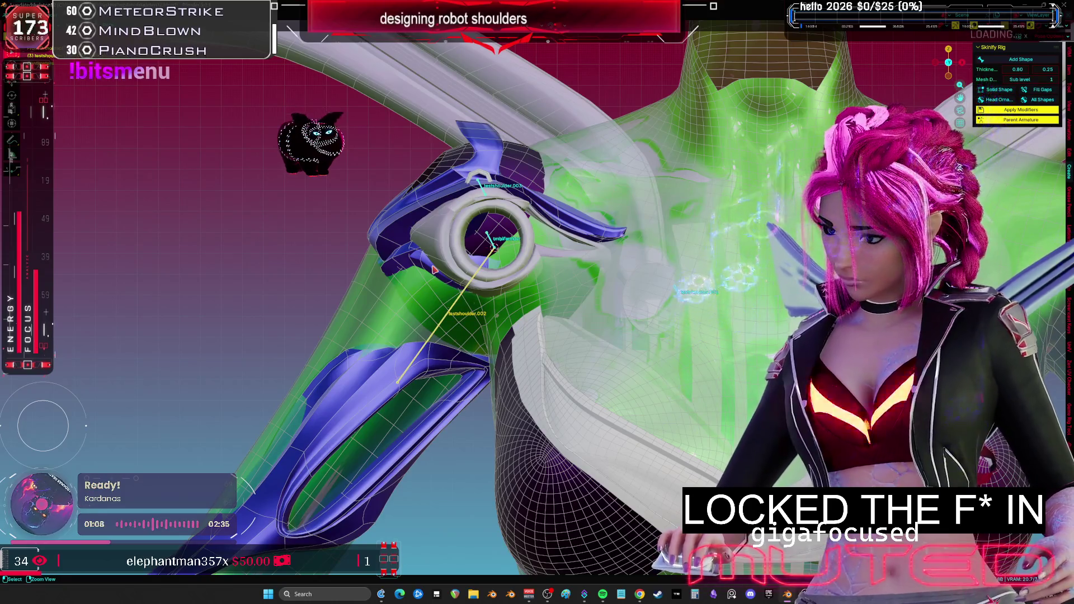
scroll(436, 273, "up", 4)
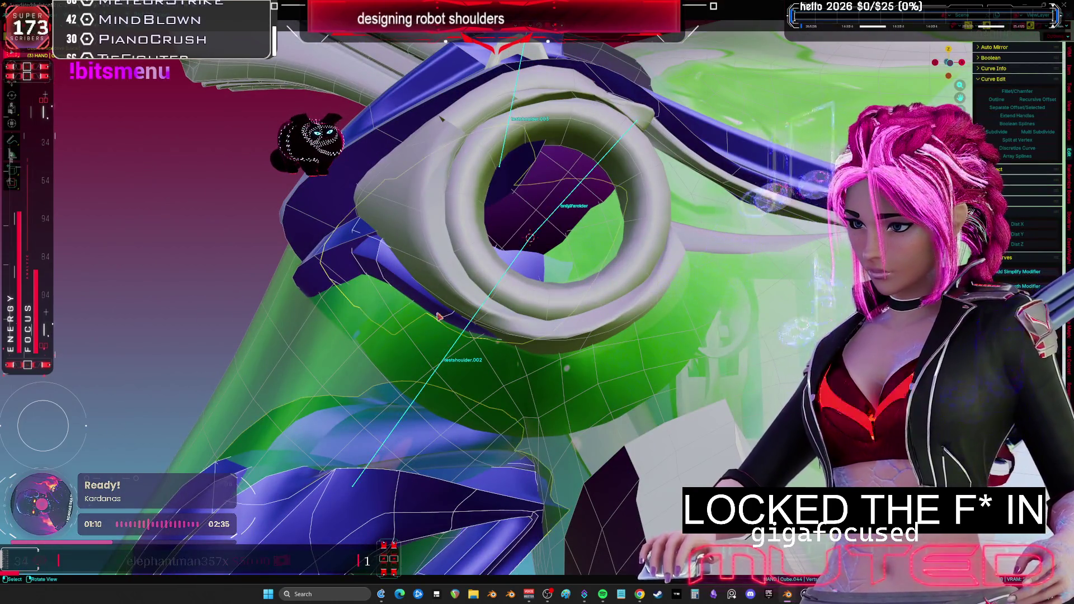
left_click(484, 306)
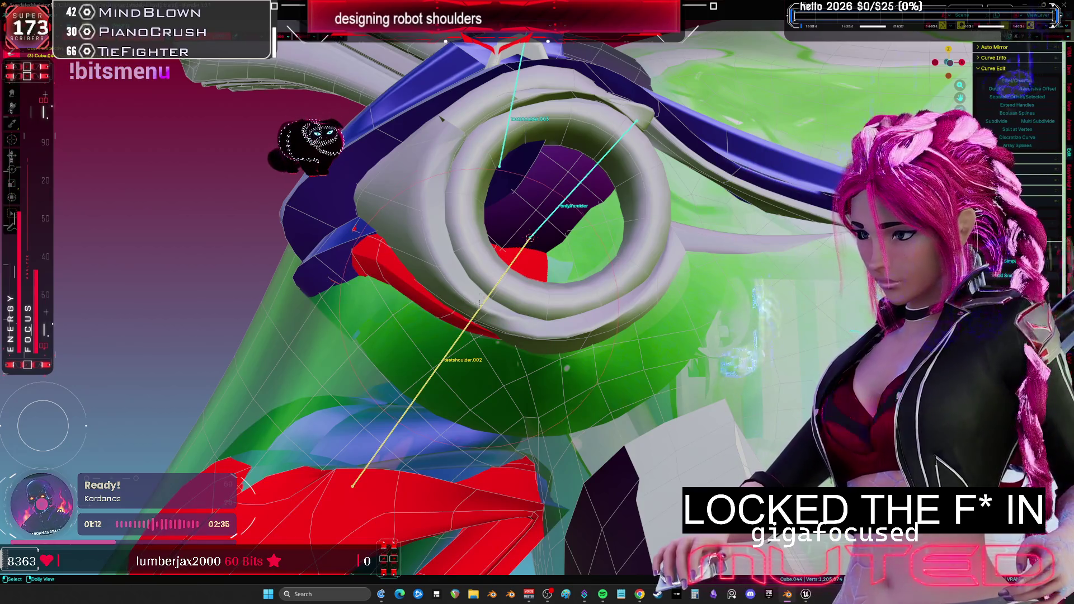
left_click(530, 238)
middle_click_drag(530, 238, 663, 322)
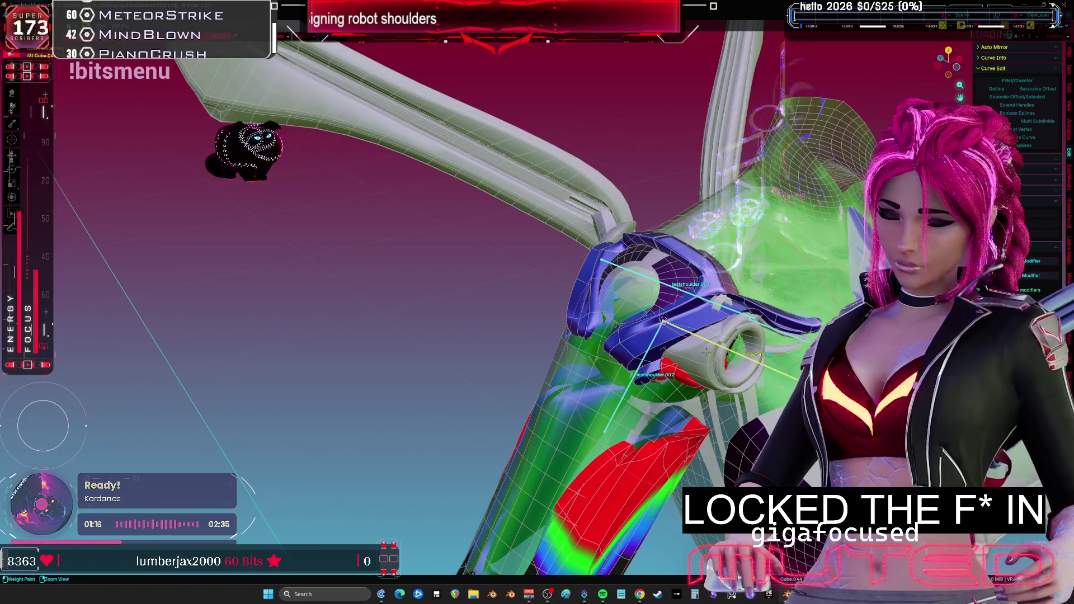
mouse_move(705, 350)
middle_mouse_down()
mouse_move(673, 312)
mouse_move(436, 253)
middle_mouse_up()
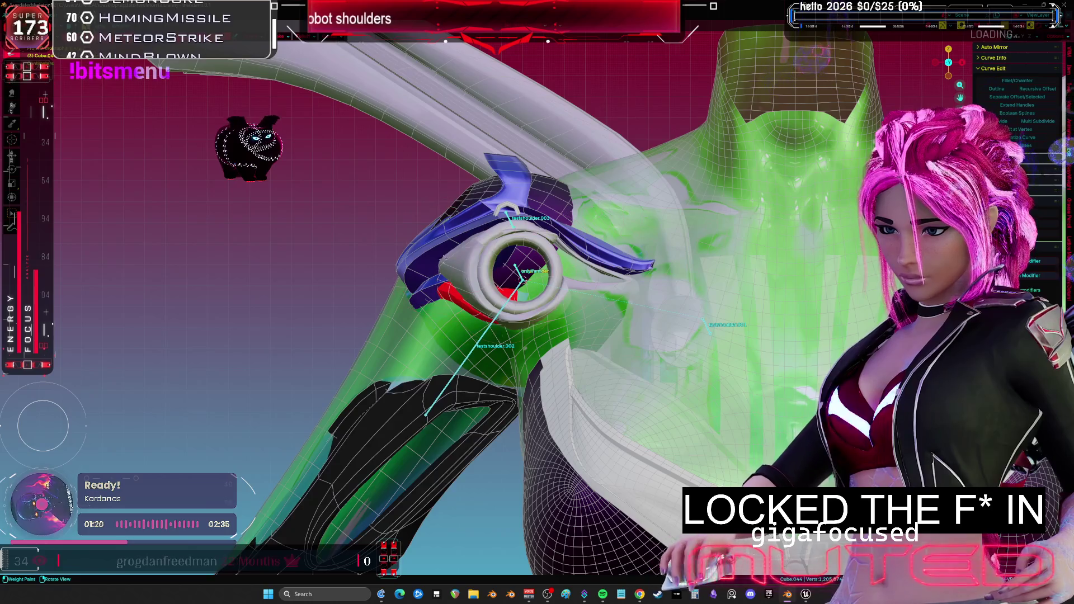
mouse_move(521, 268)
middle_mouse_down()
mouse_move(522, 292)
mouse_move(545, 273)
mouse_move(366, 273)
middle_mouse_up()
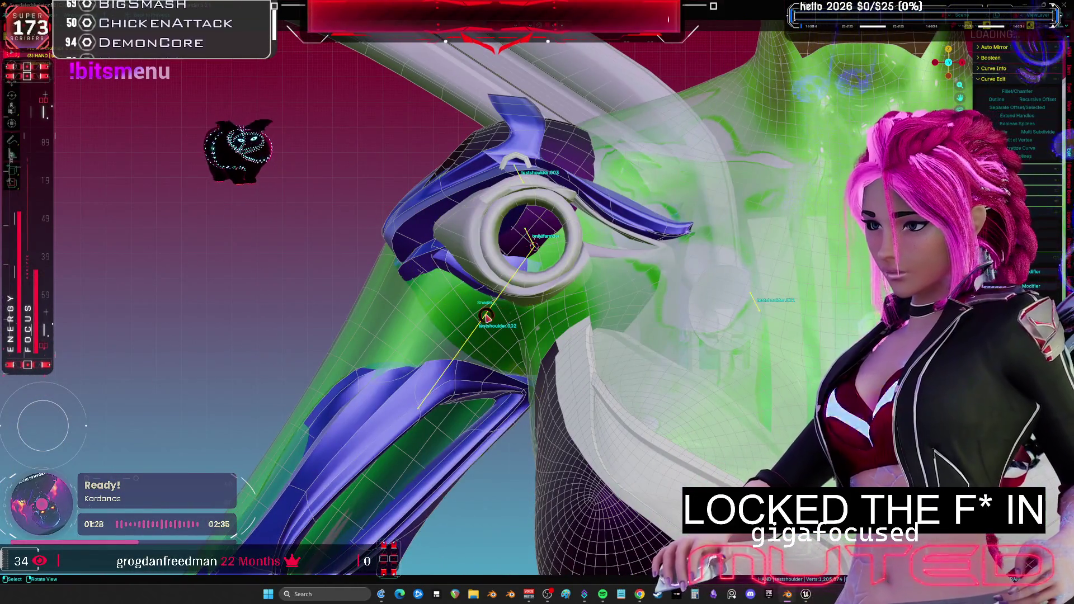
- Rotate the arm bone to point left, then refine it with a trackball rotation
key("d")
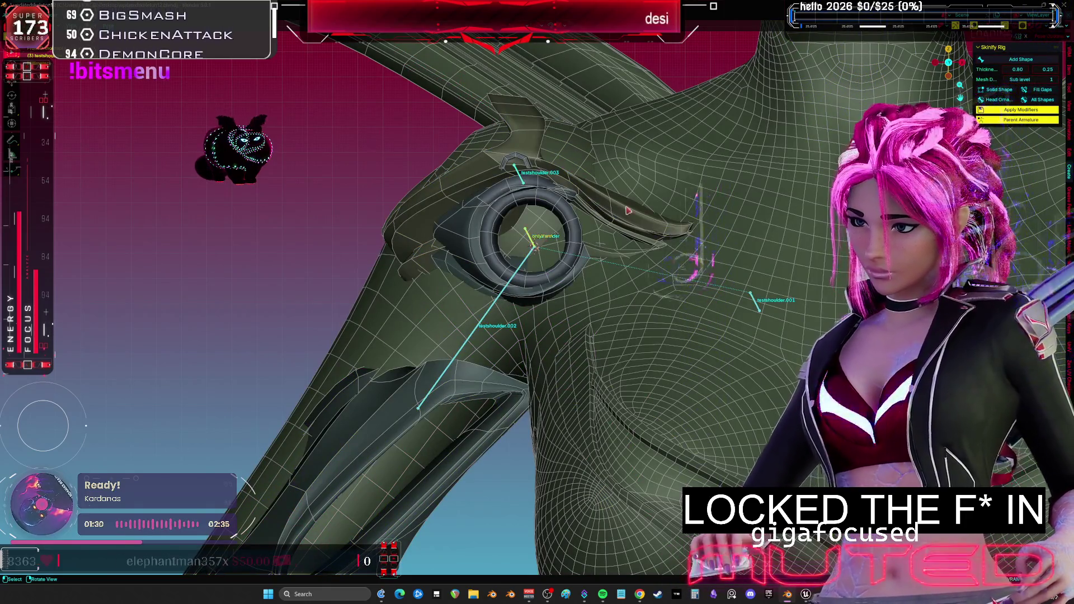
key("r")
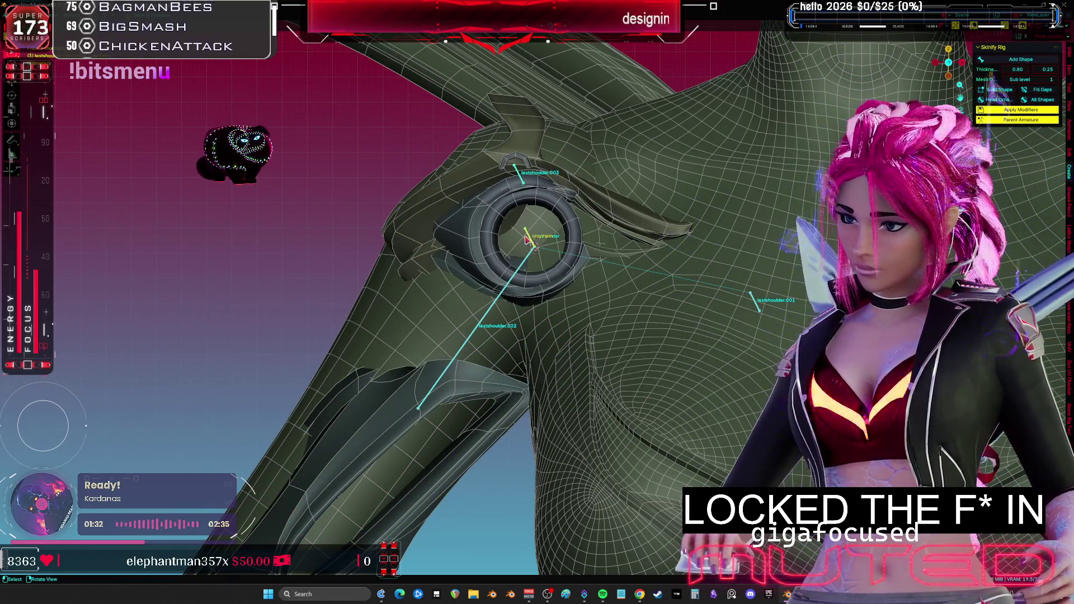
left_click(632, 303)
key("d")
key("r")
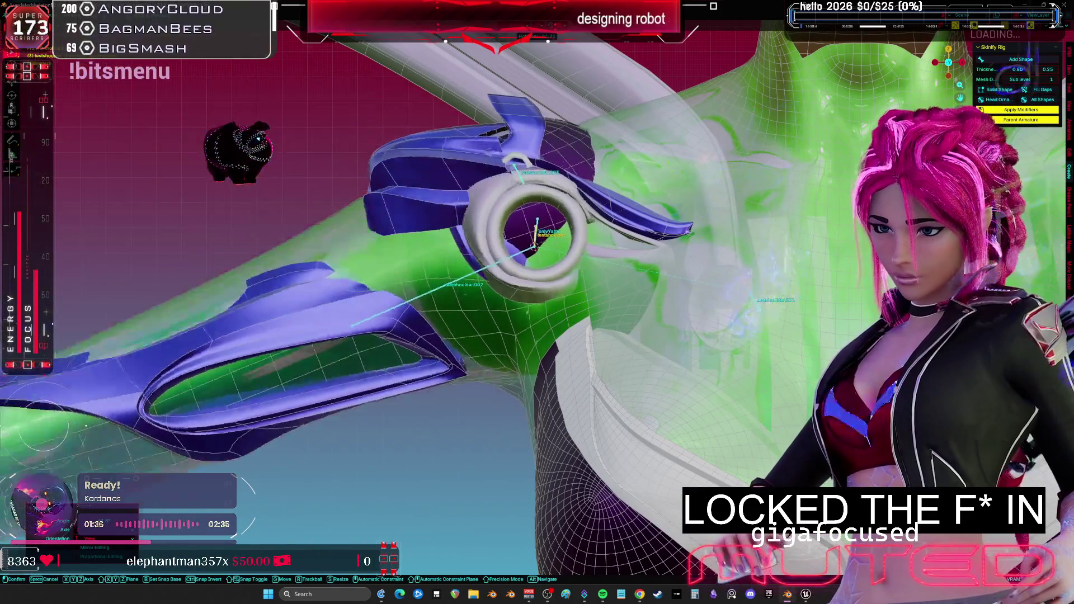
key("r")
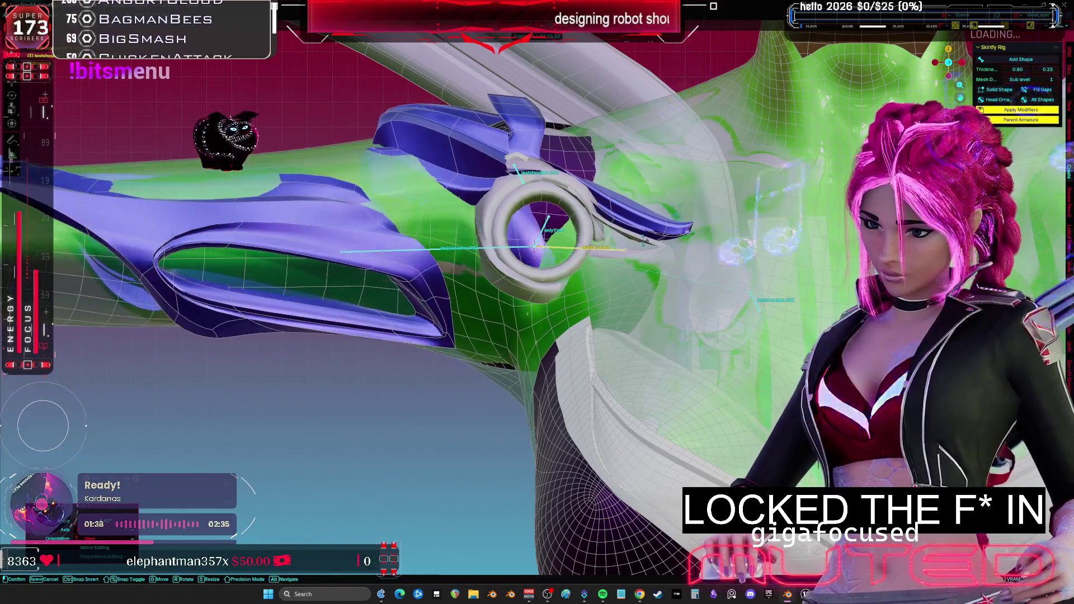
left_click(631, 297)
- Raise the arm upward toward the left and add a slight extra rotation
mouse_move(631, 296)
middle_mouse_down()
mouse_move(648, 291)
mouse_move(631, 296)
mouse_move(676, 385)
middle_mouse_up()
key("r")
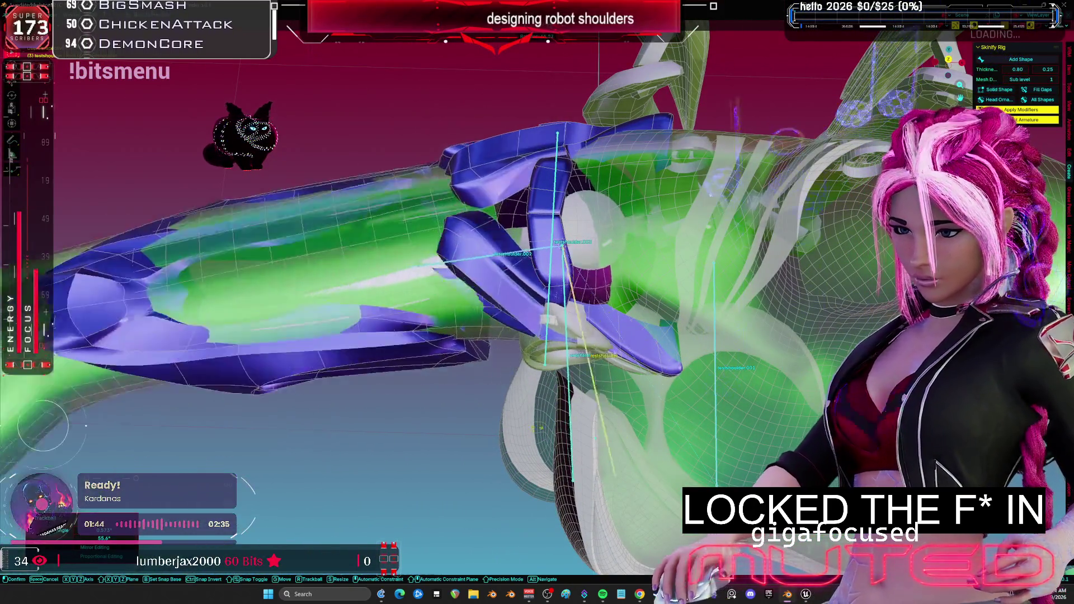
left_click(460, 428)
middle_click_drag(460, 428, 645, 363)
middle_click_drag(643, 425, 782, 385)
left_click(644, 376)
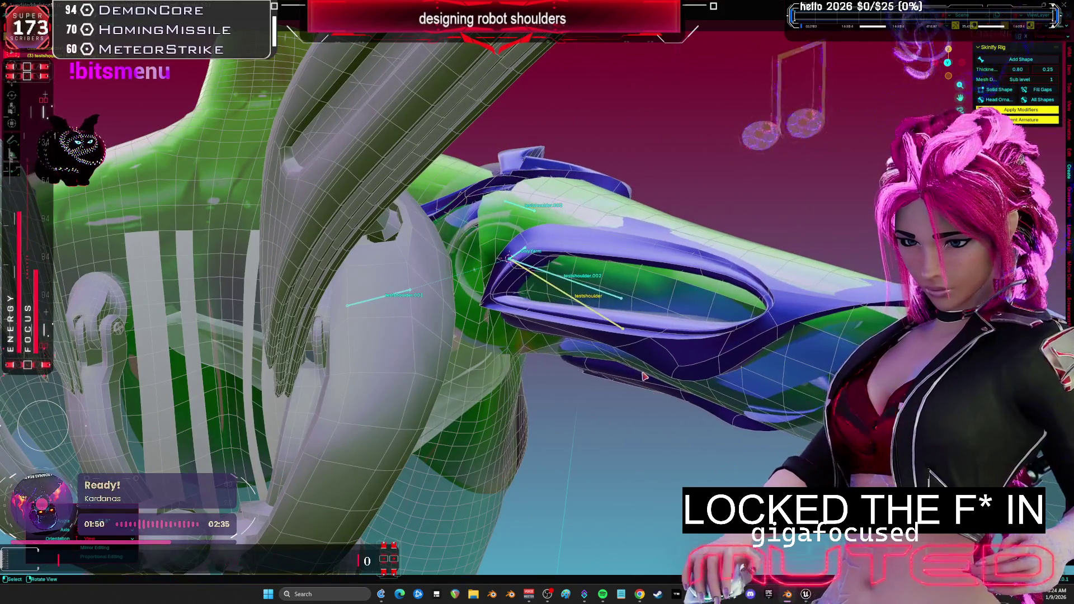
- Swing the shoulder bones and ring to a new angle and inspect the ring from all sides
mouse_move(669, 380)
middle_mouse_down()
mouse_move(580, 345)
mouse_move(618, 284)
mouse_move(571, 311)
mouse_move(576, 302)
mouse_move(557, 301)
mouse_move(618, 343)
mouse_move(651, 414)
middle_mouse_up()
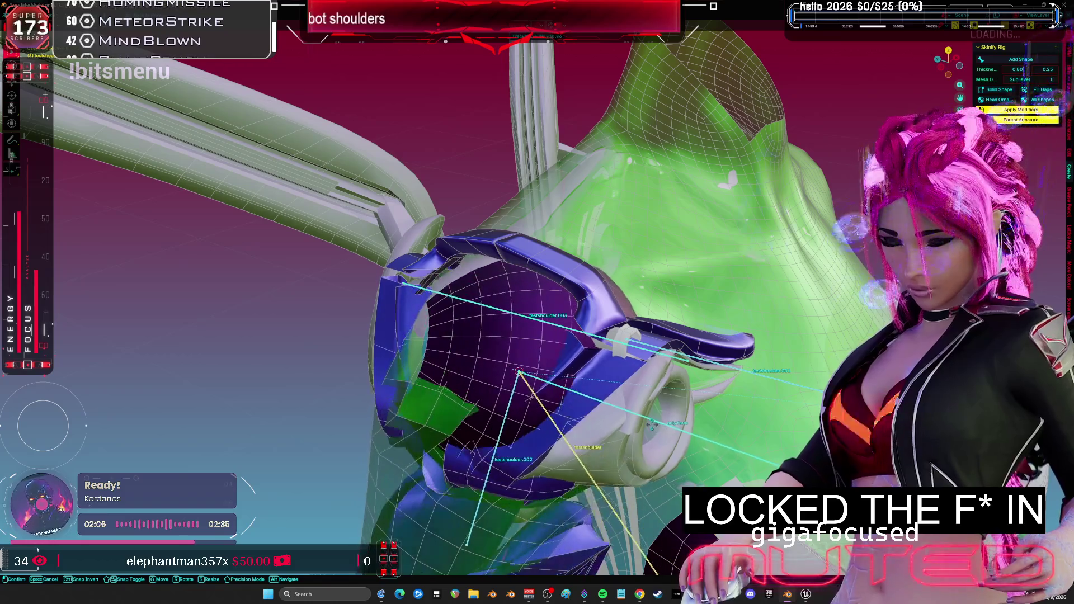
mouse_move(675, 430)
left_mouse_down()
mouse_move(682, 413)
mouse_move(664, 422)
mouse_move(681, 425)
left_mouse_up()
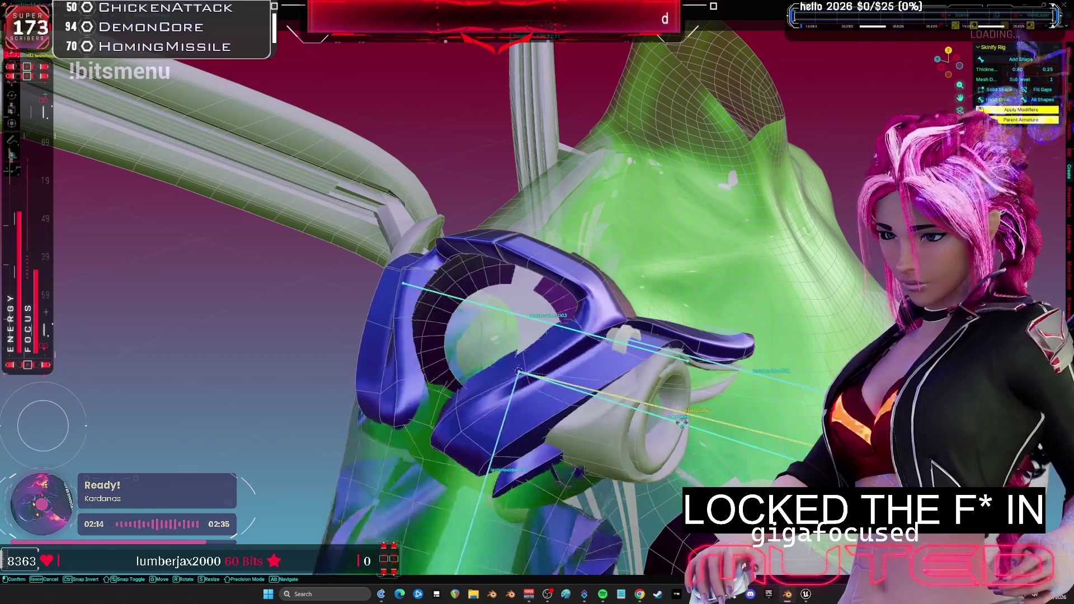
mouse_move(706, 410)
middle_mouse_down()
mouse_move(774, 373)
mouse_move(697, 375)
mouse_move(694, 357)
middle_mouse_up()
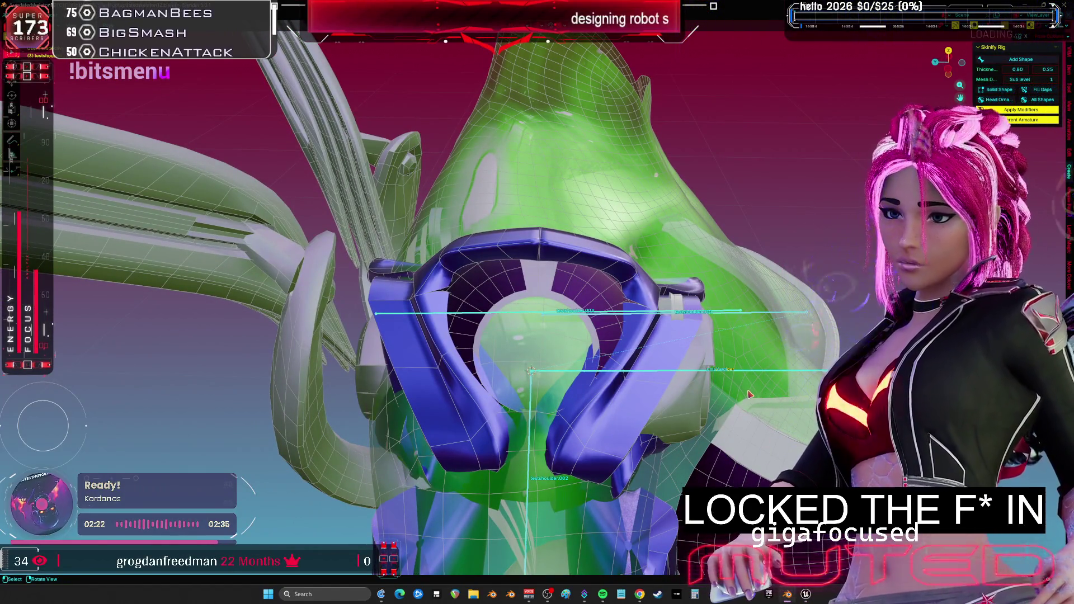
middle_click_drag(744, 394, 647, 367)
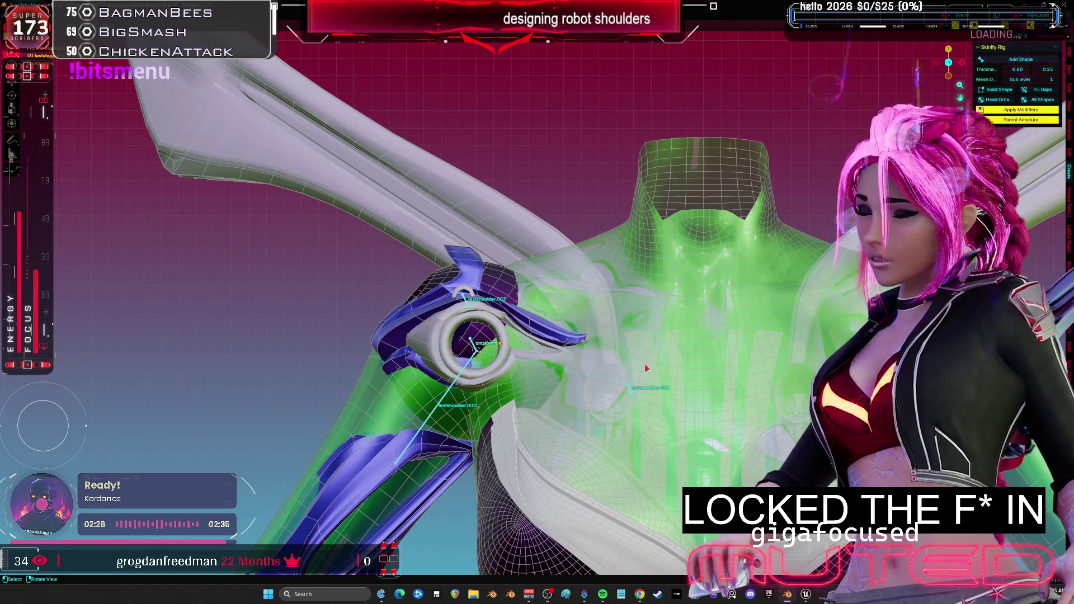
- Switch to wireframe and select the body mesh and the testshoulder.004 curve
middle_click_drag(645, 390, 526, 245)
key("shift+z")
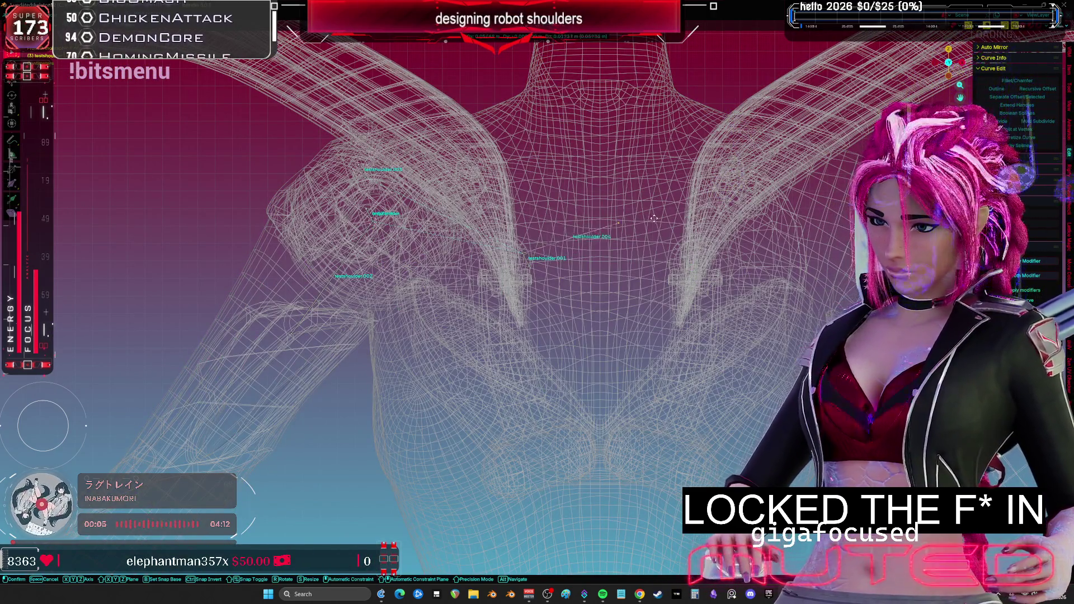
left_click(663, 231)
left_click(515, 250)
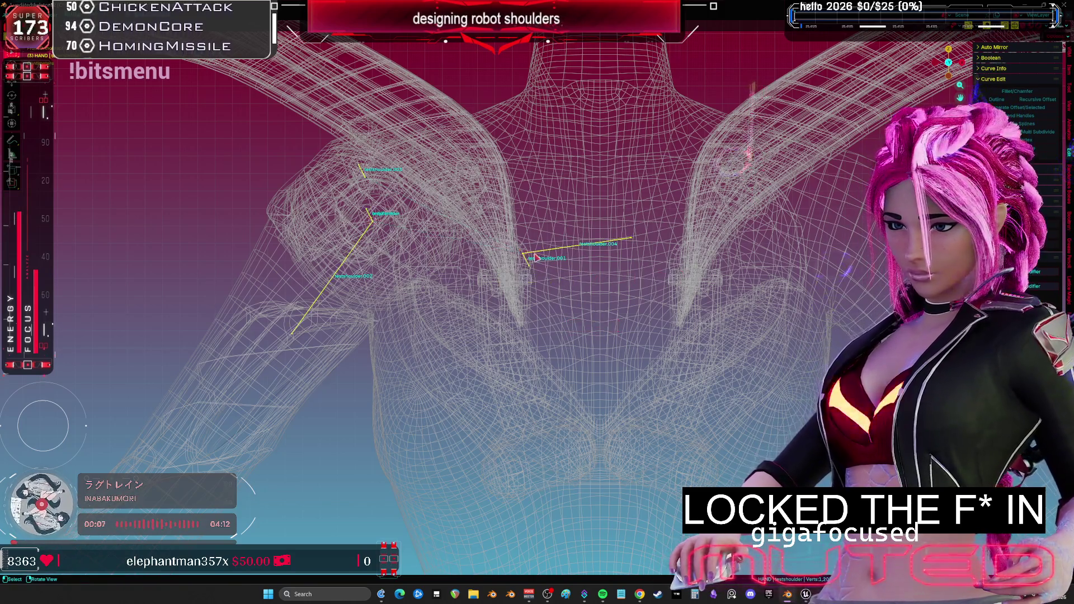
left_click(544, 252)
left_click(546, 253)
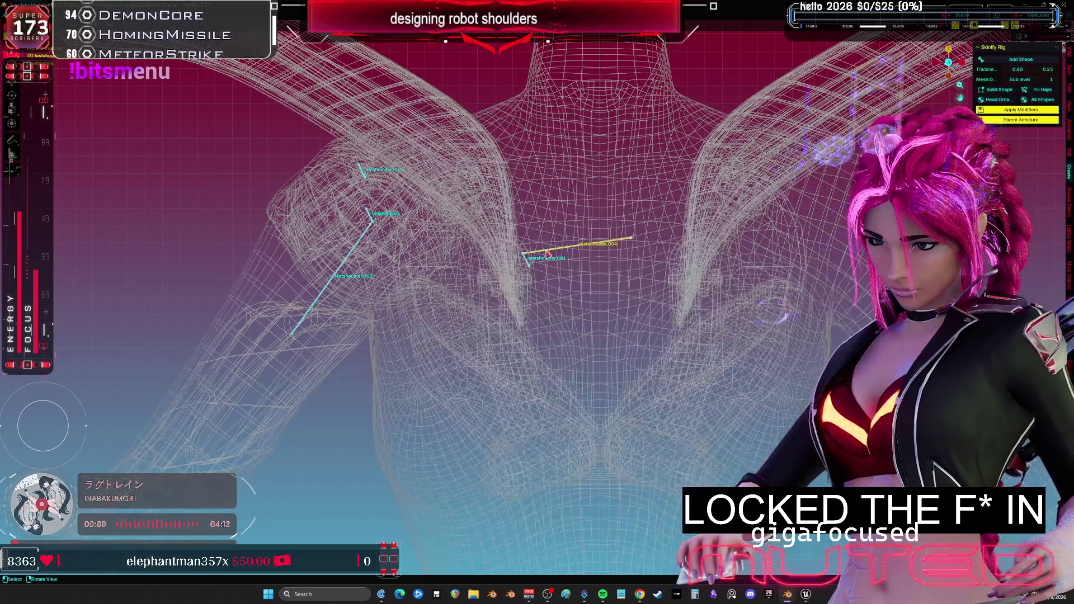
- Move testshoulder.004 lower near the collarbone and parent the curves with Keep Offset
key("Tab")
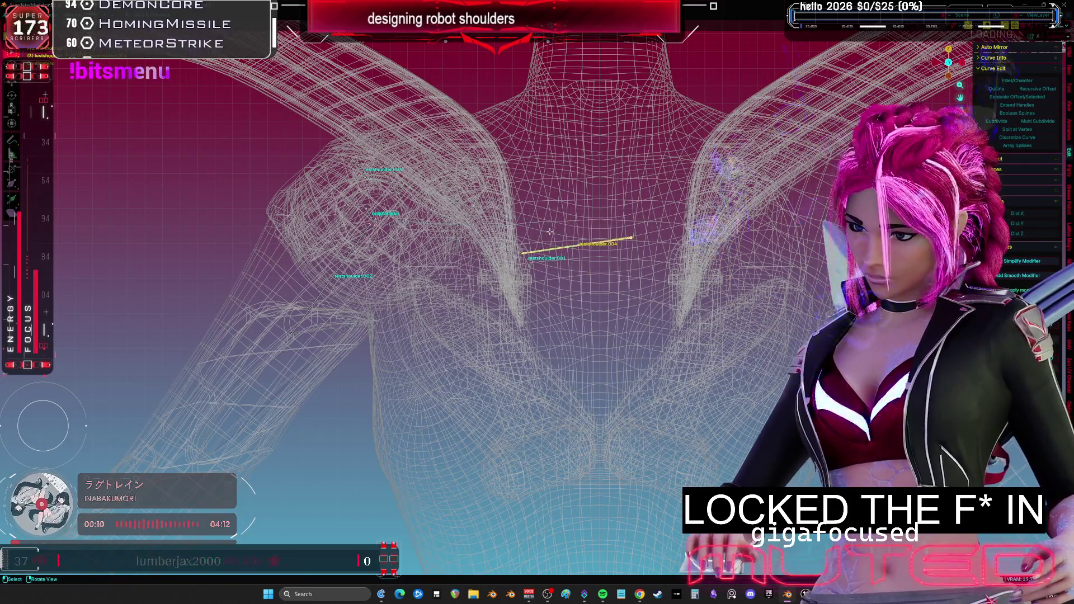
key("g")
left_click(526, 259)
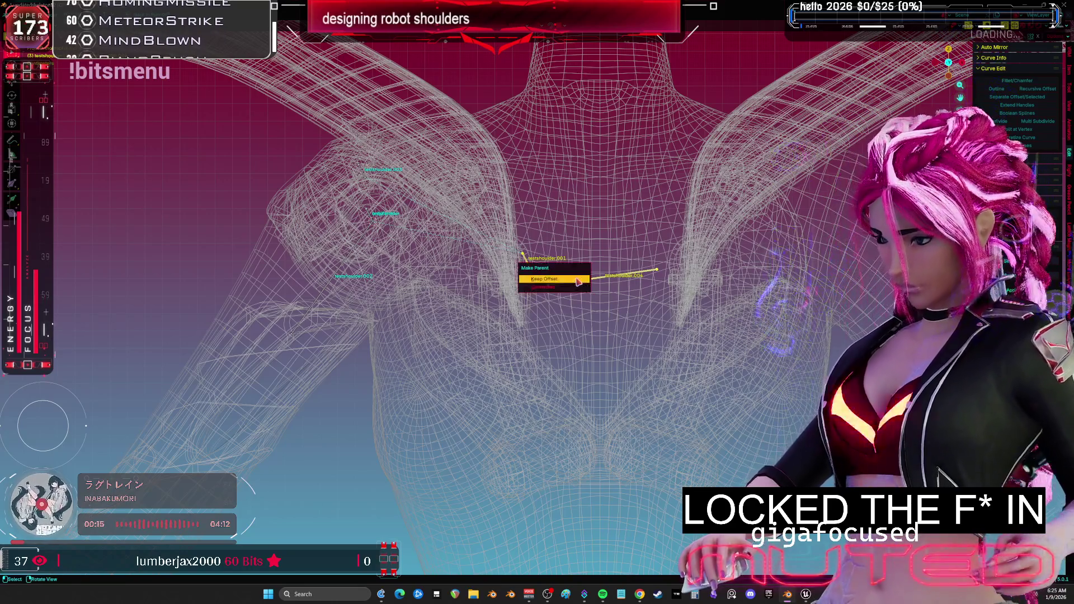
left_click(577, 280)
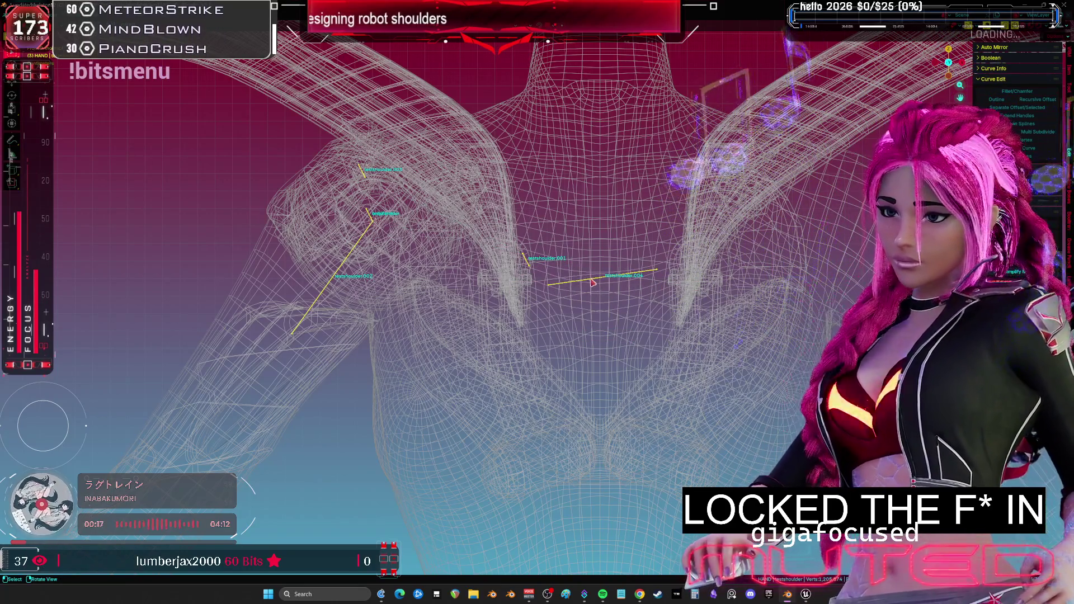
- Select the shoulder curves with the body mesh active and enter weight painting
left_click(602, 267)
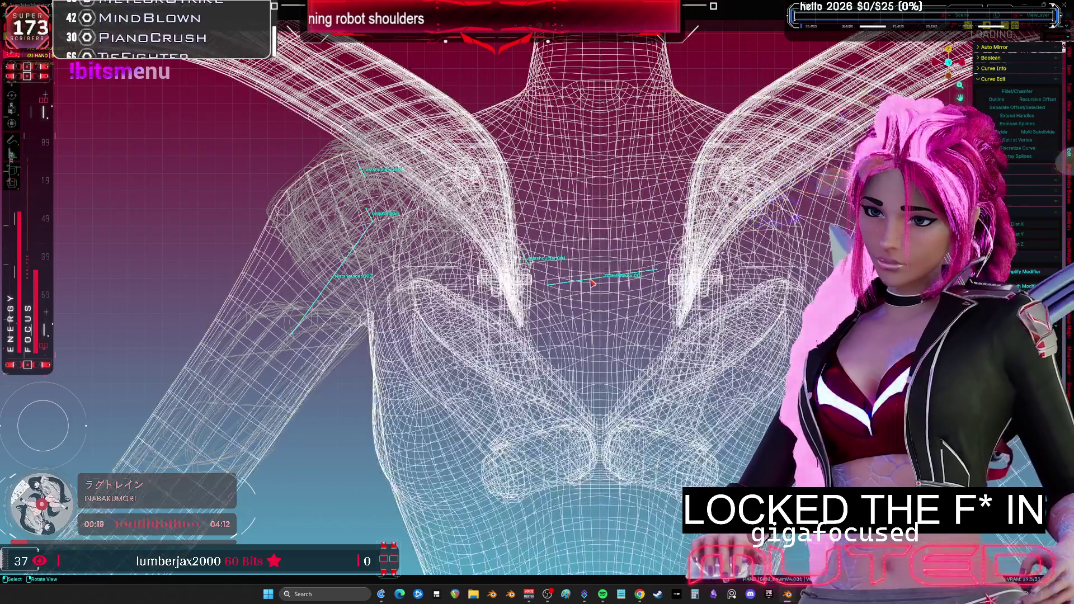
left_click(593, 283)
left_click(593, 251, "shift")
key("ctrl+Tab")
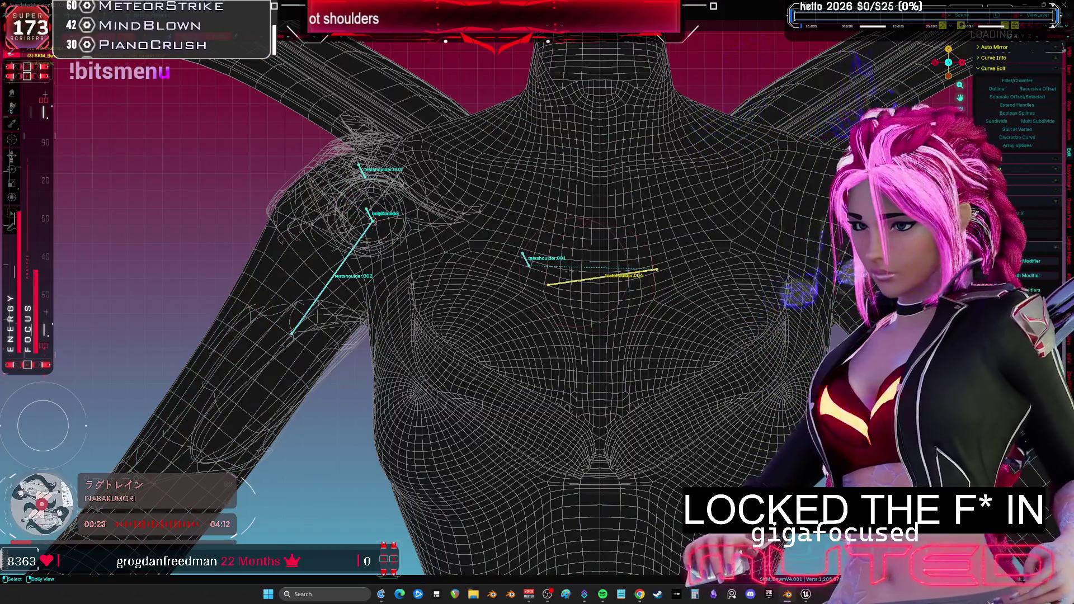
- Paint full weight over the waist, legs, hips, torso and right shoulder and upper arm
scroll(537, 302, "down", 5)
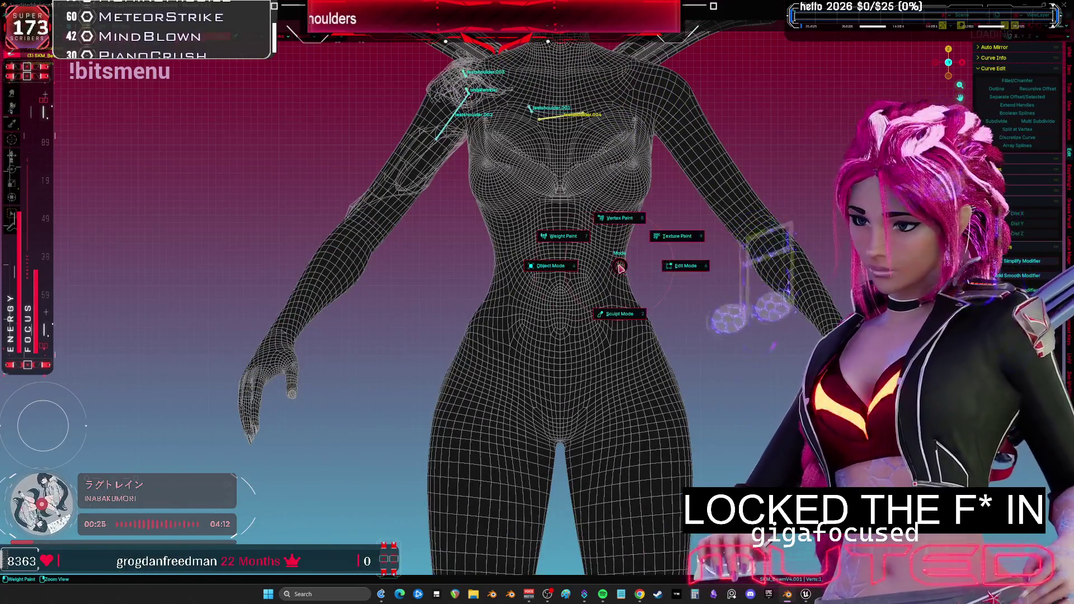
left_click_drag(654, 318, 480, 347)
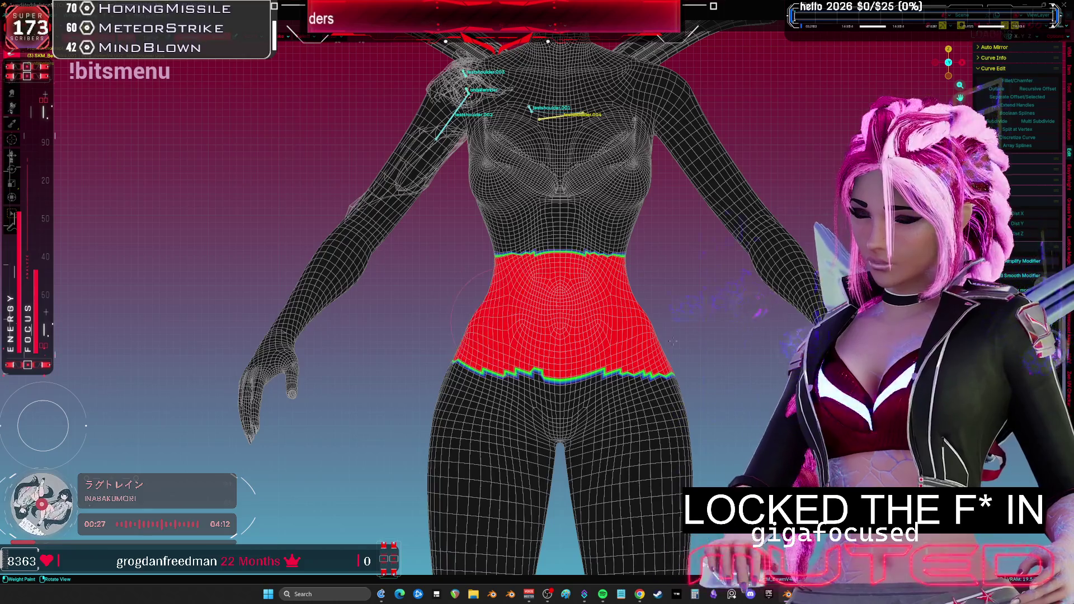
scroll(536, 336, "down", 3)
mouse_move(579, 416)
left_mouse_down()
mouse_move(568, 274)
mouse_move(506, 277)
mouse_move(582, 212)
left_mouse_up()
scroll(610, 149, "up", 5)
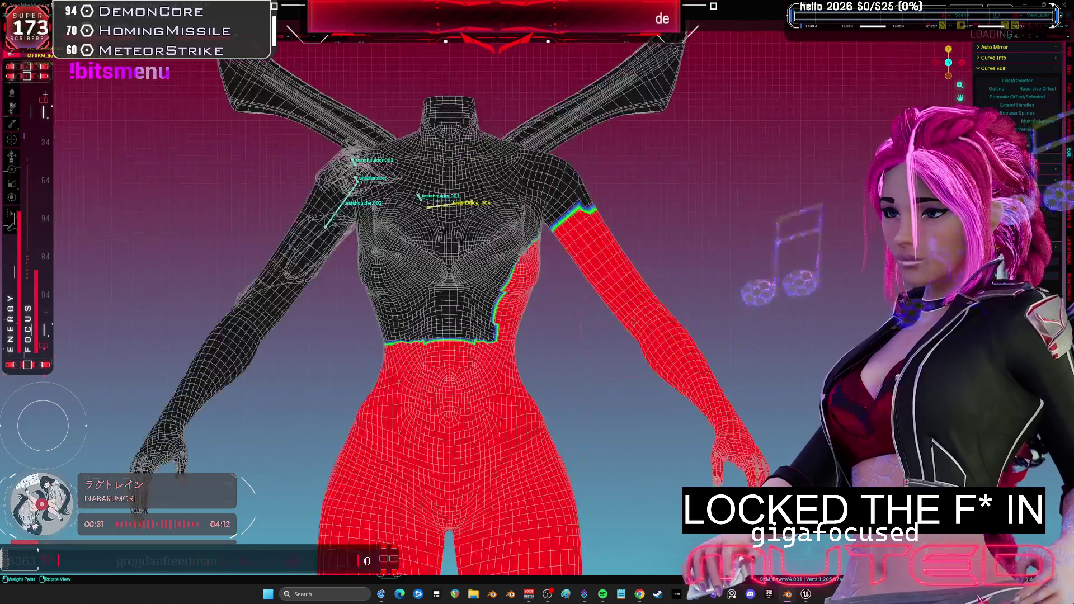
mouse_move(481, 322)
left_mouse_down()
mouse_move(431, 324)
mouse_move(403, 274)
mouse_move(411, 235)
mouse_move(532, 235)
left_mouse_up()
left_click_drag(592, 190, 487, 120)
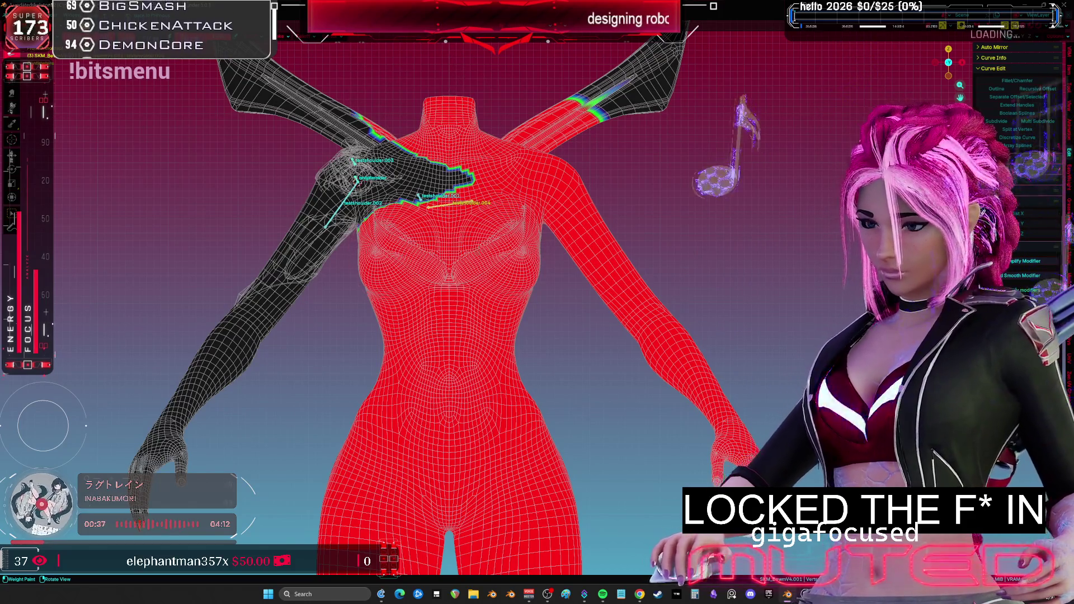
- Check the painted body from several sides and blend the shoulder weights into a soft gradient
middle_click_drag(503, 280, 391, 249)
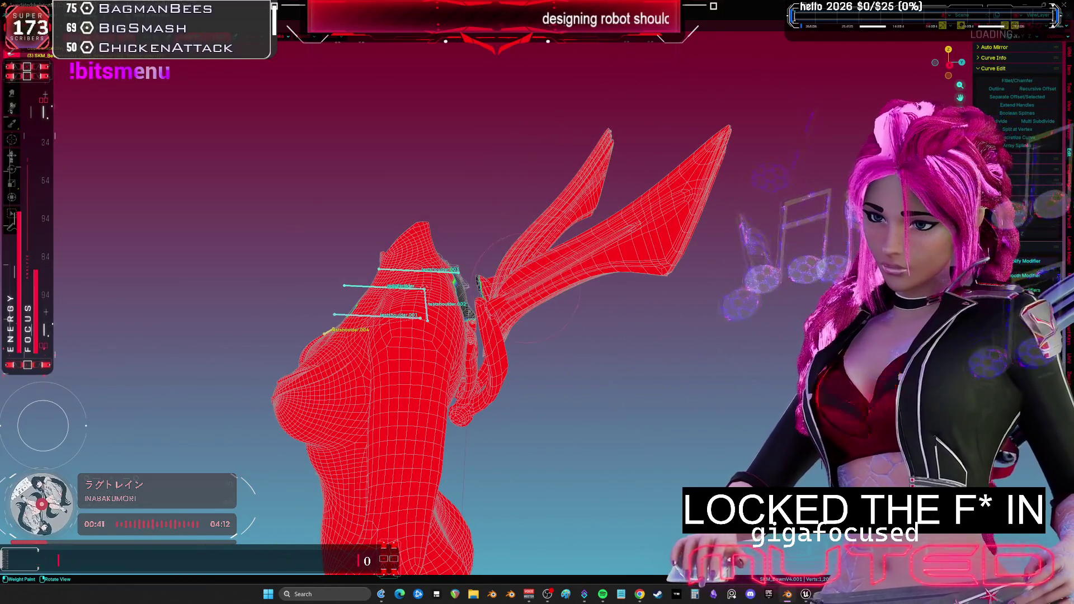
mouse_move(566, 302)
middle_mouse_down()
mouse_move(526, 299)
mouse_move(570, 305)
middle_mouse_up()
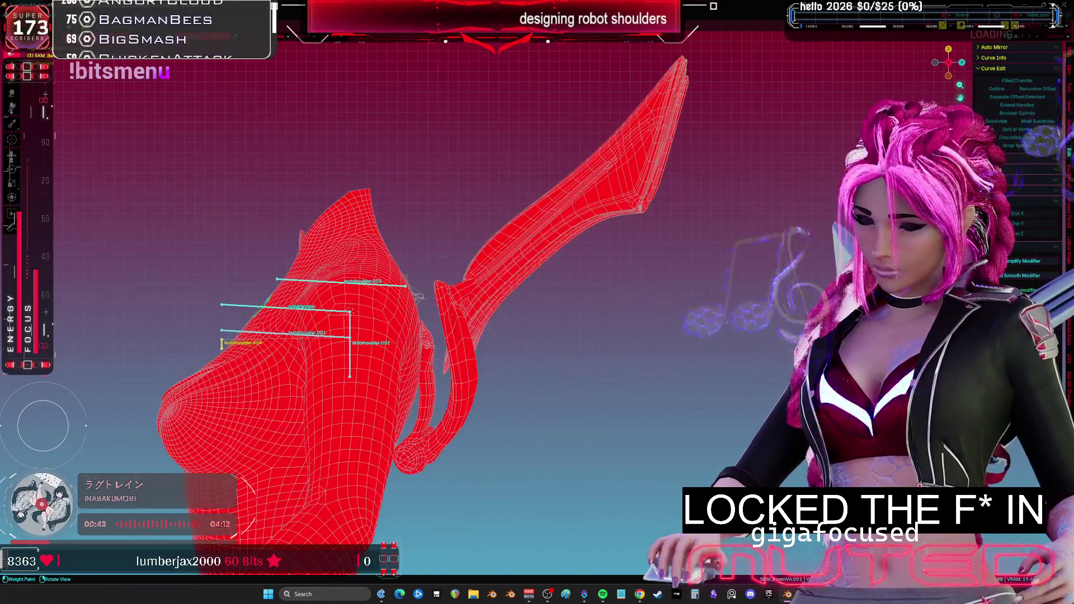
mouse_move(502, 326)
middle_mouse_down()
mouse_move(564, 340)
mouse_move(418, 302)
mouse_move(209, 217)
middle_mouse_up()
scroll(419, 302, "up", 3)
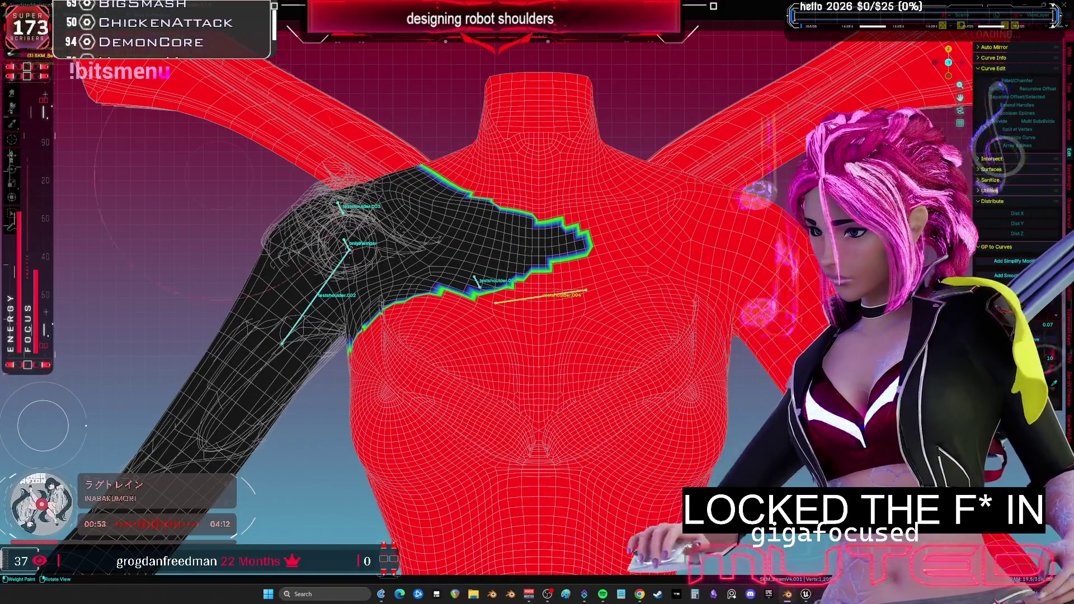
mouse_move(352, 322)
left_mouse_down()
mouse_move(296, 324)
mouse_move(280, 257)
mouse_move(336, 196)
left_mouse_up()
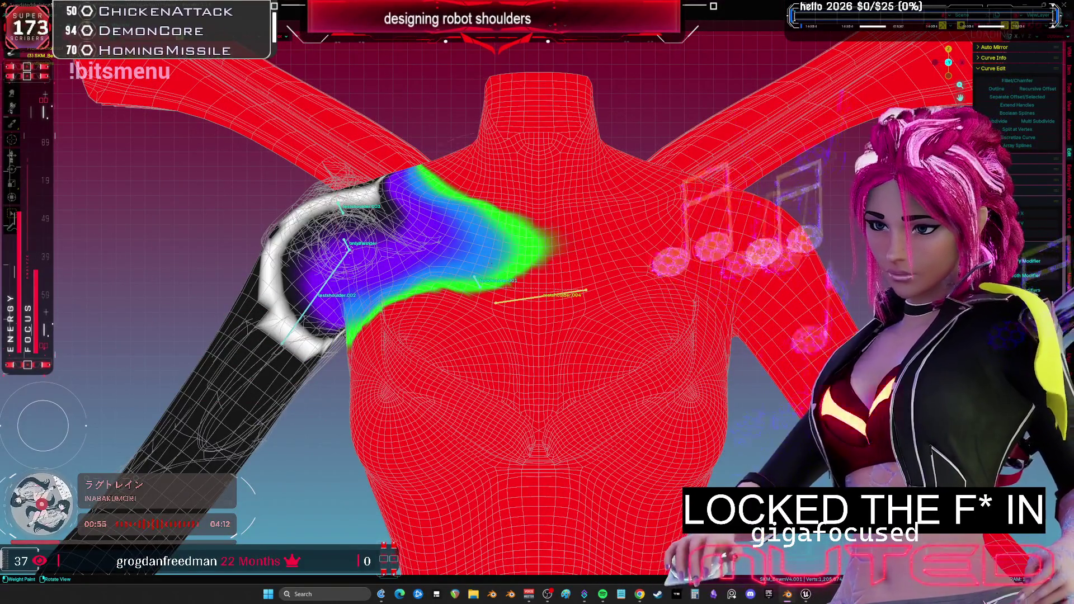
- Inspect the testshoulder.001 weights, test the arm deformation, and leave weight painting
left_click(475, 279, "ctrl")
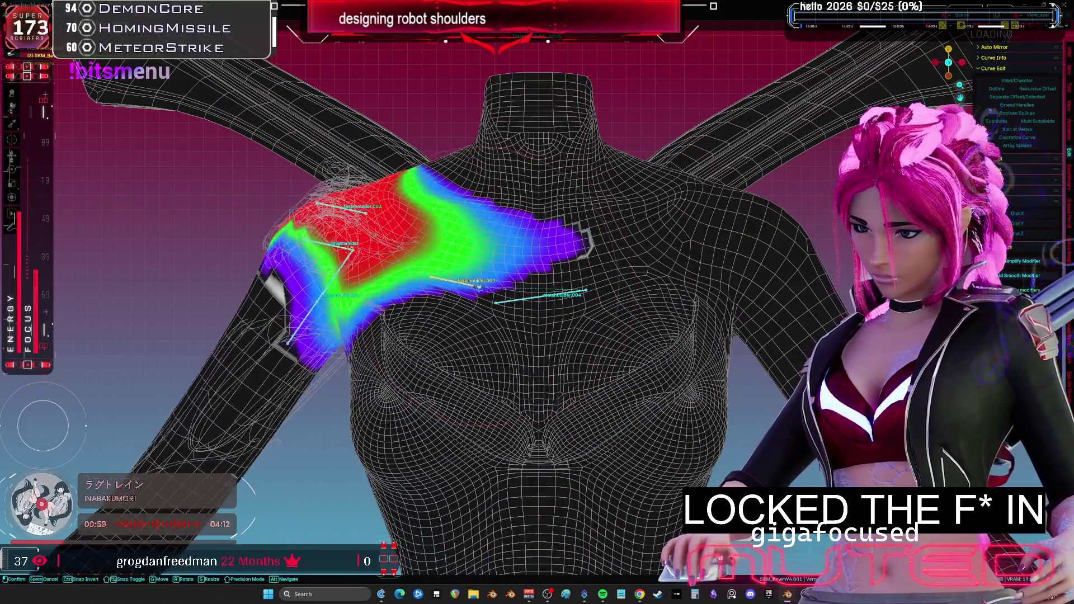
key("Escape")
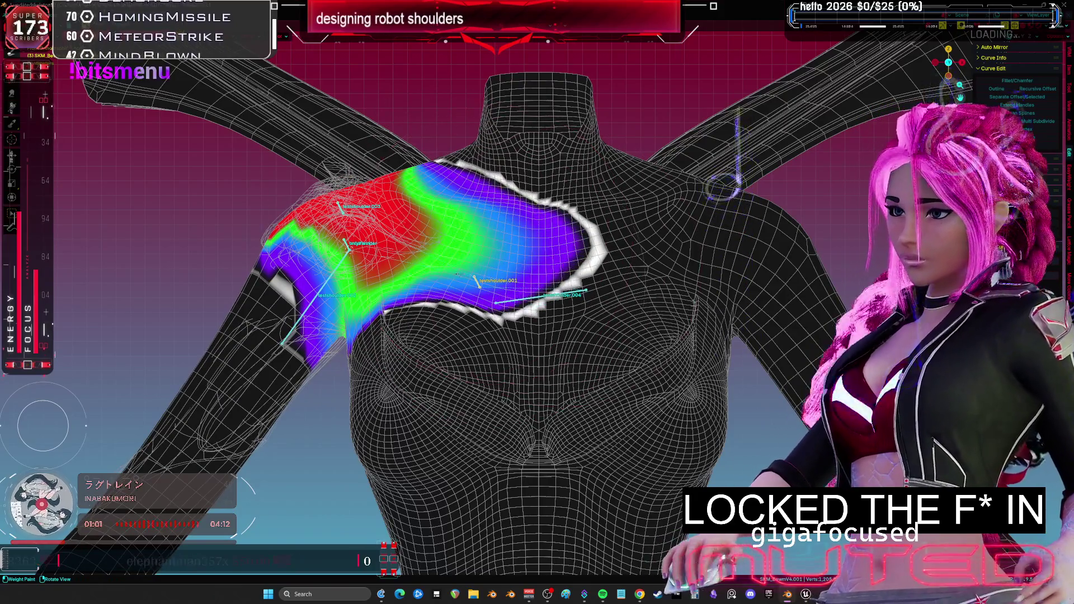
left_click(348, 246, "ctrl")
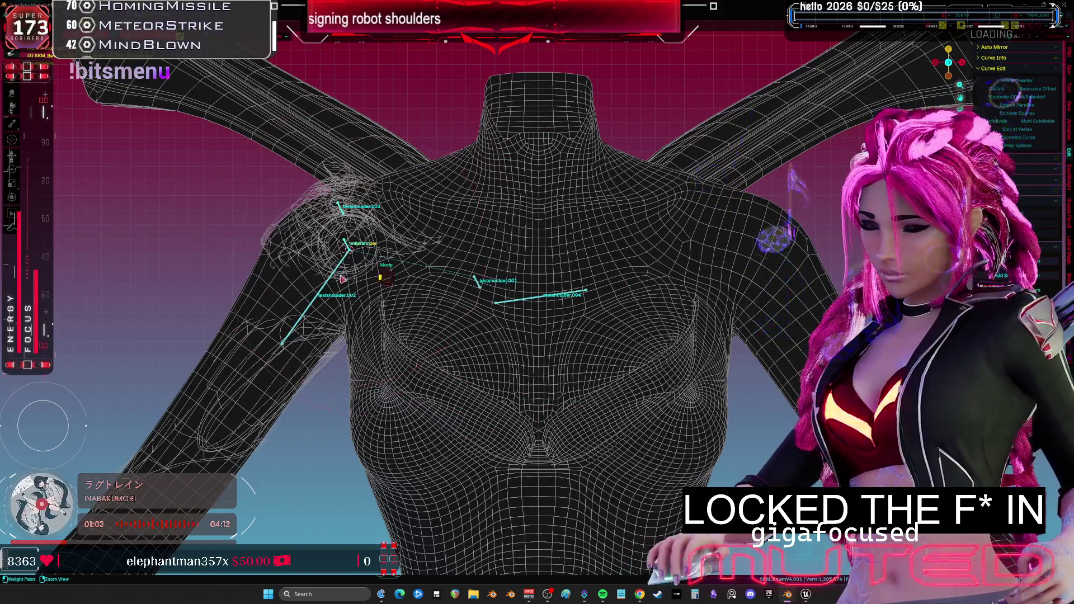
key("ctrl+Tab")
key("ctrl+Tab")
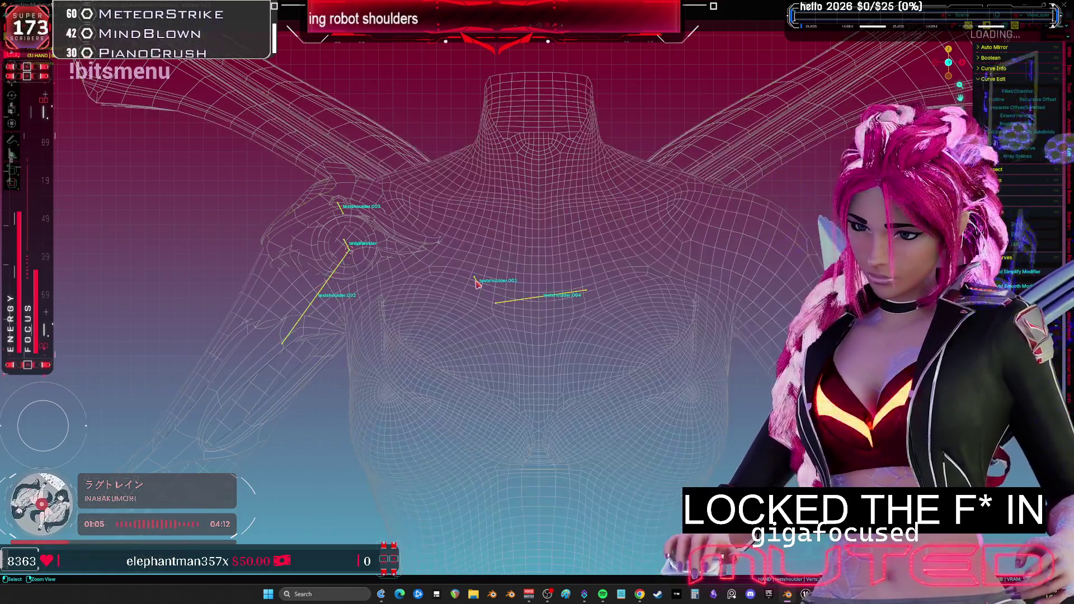
- Switch to solid shading and select the testshoulder.001 bone at the left shoulder
key("shift+z")
middle_click_drag(478, 285, 589, 316)
mouse_move(704, 375)
middle_mouse_down()
mouse_move(685, 246)
mouse_move(671, 369)
mouse_move(699, 386)
mouse_move(660, 386)
middle_mouse_up()
left_click(671, 369)
key("g")
scroll(660, 386, "down", 3)
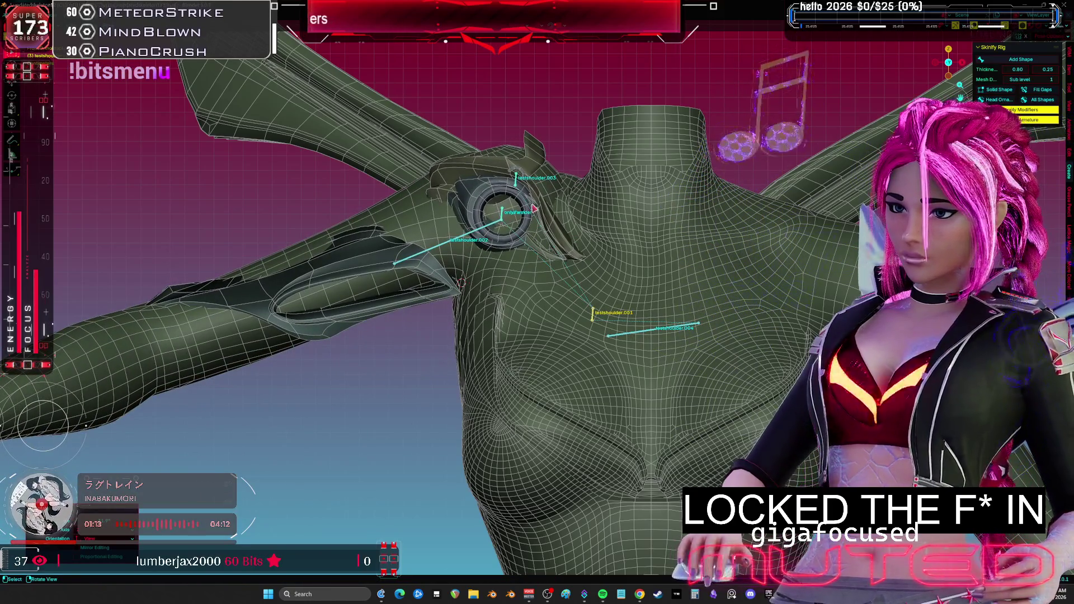
- Rotate the upper arm bone twice to raise the arm, then inspect the shoulder
left_click(505, 214)
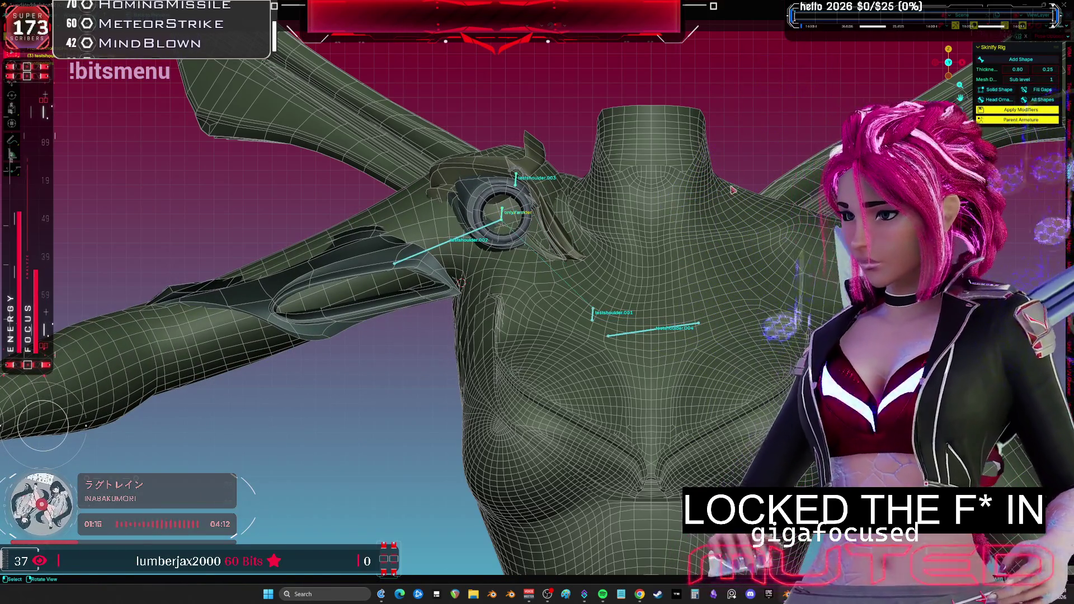
key("r")
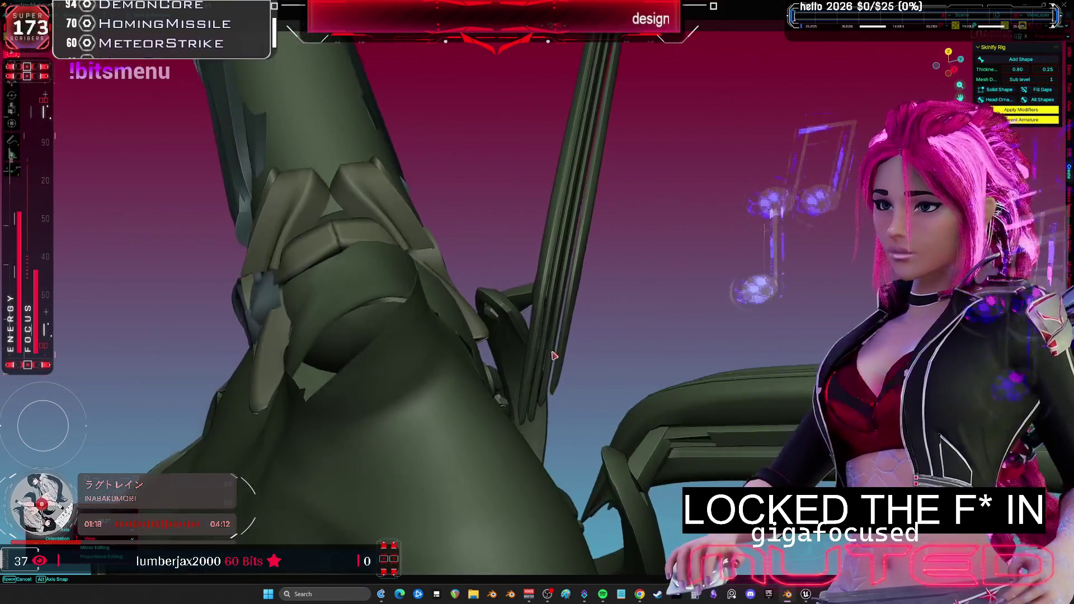
left_click(608, 339)
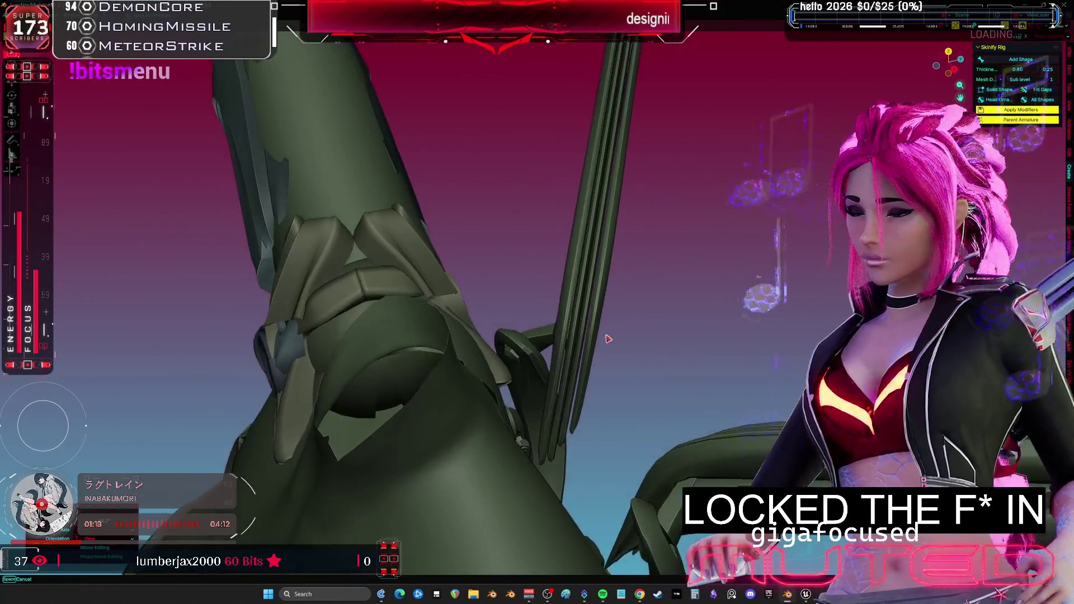
key("r")
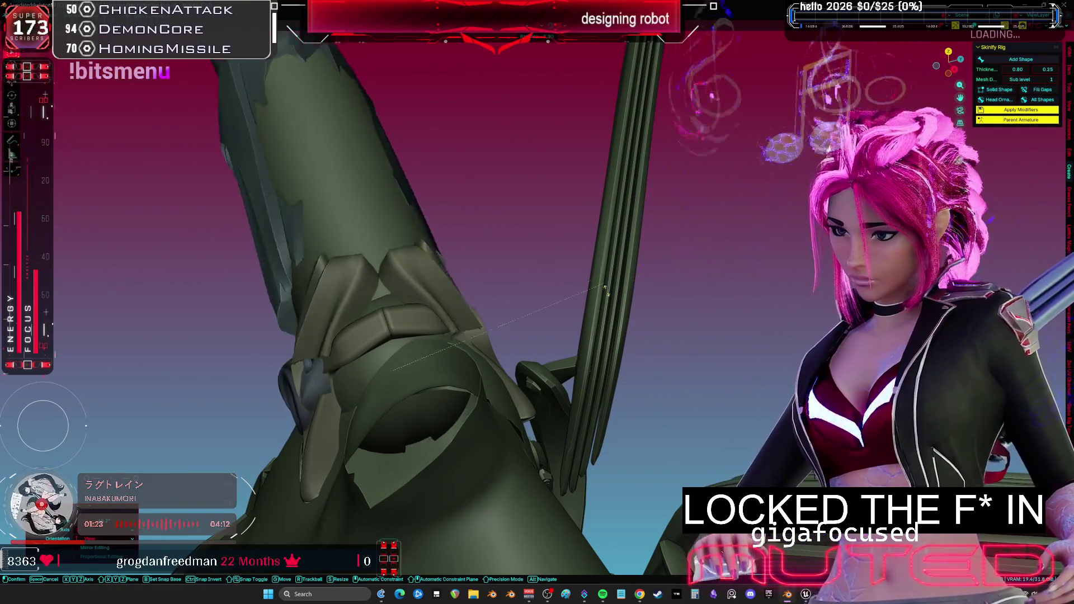
left_click(442, 262)
mouse_move(442, 262)
middle_mouse_down()
mouse_move(445, 302)
mouse_move(477, 260)
mouse_move(458, 229)
mouse_move(467, 223)
middle_mouse_up()
key("g")
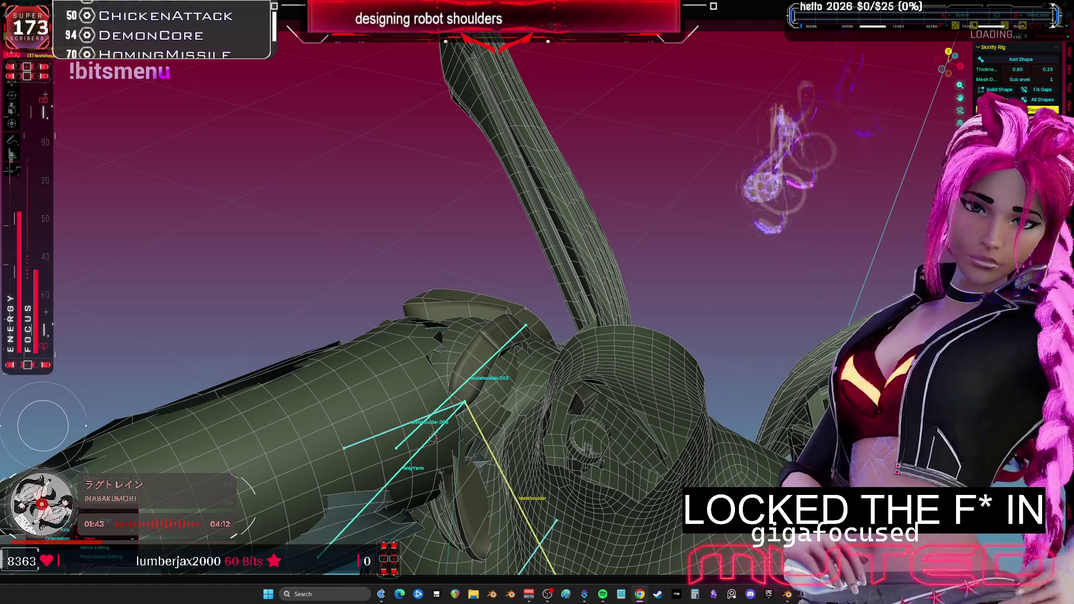
mouse_move(557, 272)
middle_mouse_down()
mouse_move(503, 309)
mouse_move(513, 283)
mouse_move(492, 265)
mouse_move(579, 249)
middle_mouse_up()
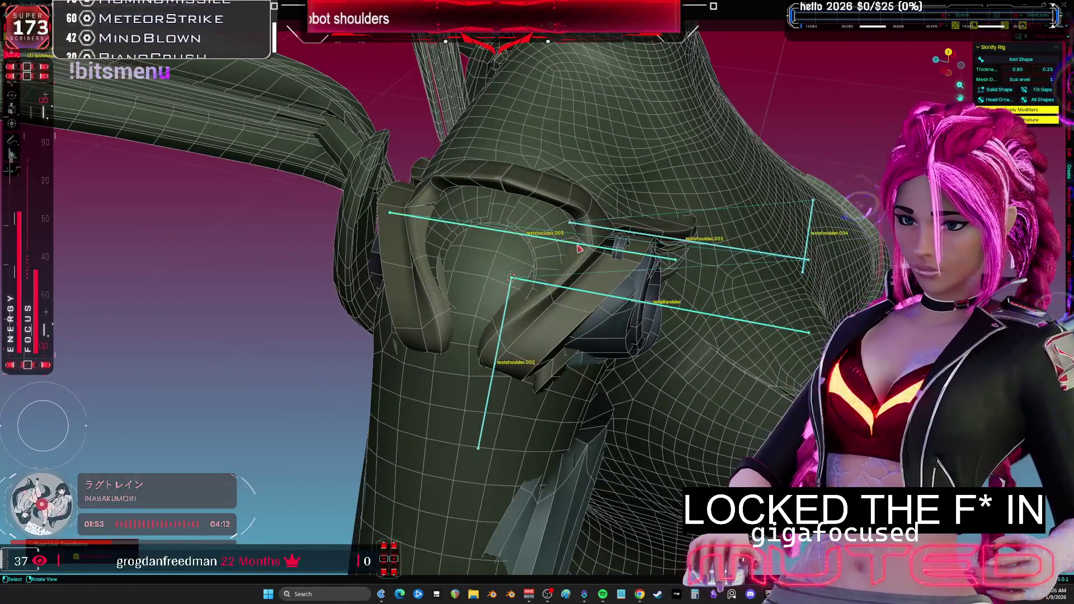
- Duplicate the long shoulder bone testshoulder.003 and subdivide the copy into four segments
left_click(578, 247)
key("shift+d")
key("Escape")
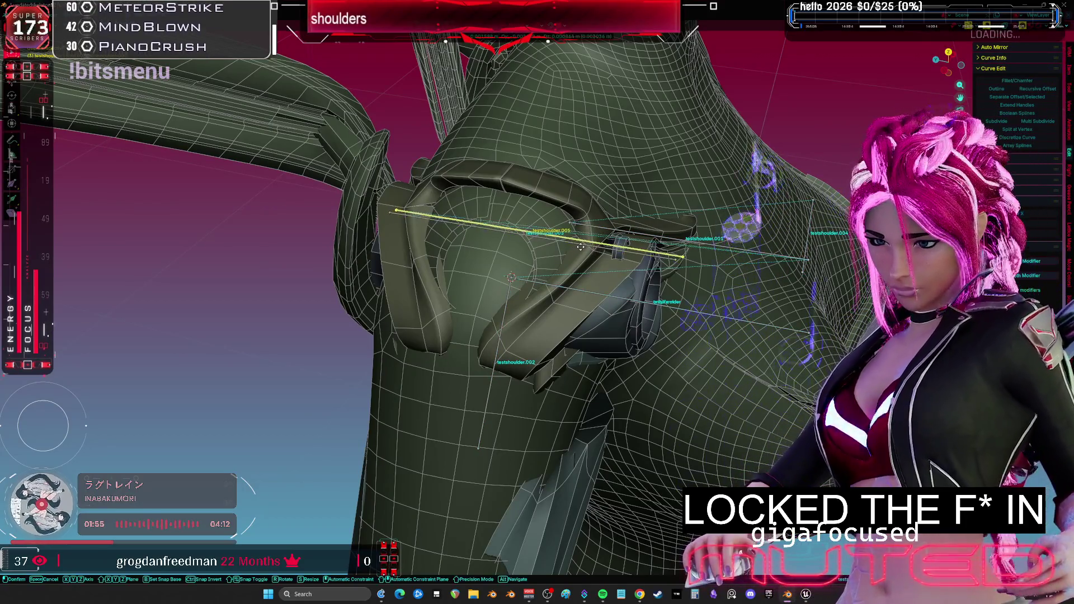
right_click(569, 221)
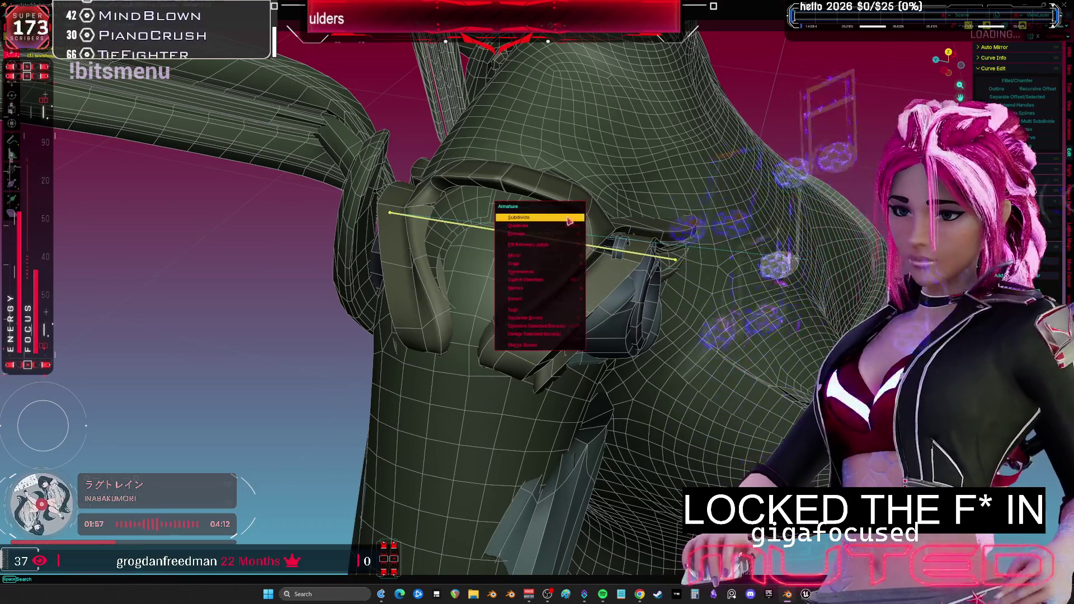
left_click(570, 218)
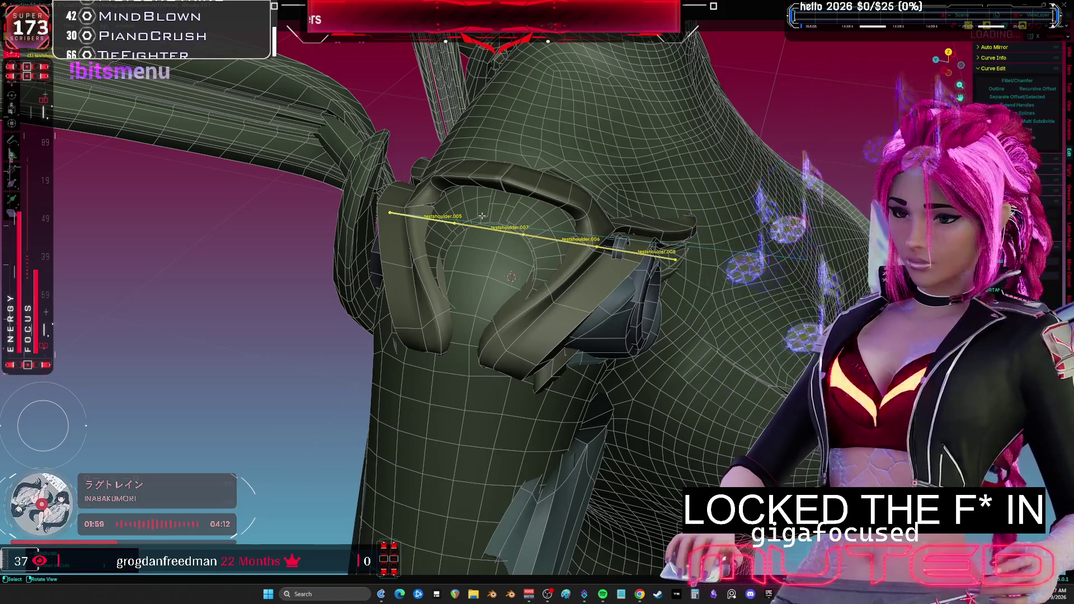
- Delete the two extra bone segments across the shoulder
middle_click_drag(482, 216, 504, 237)
middle_click_drag(628, 257, 628, 242)
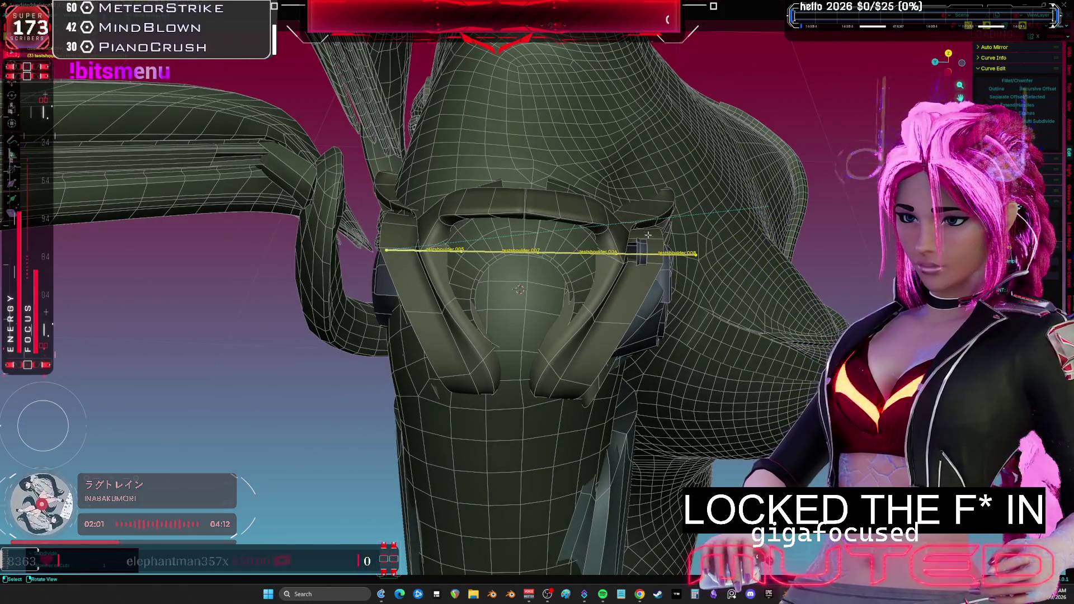
middle_click_drag(510, 248, 650, 317)
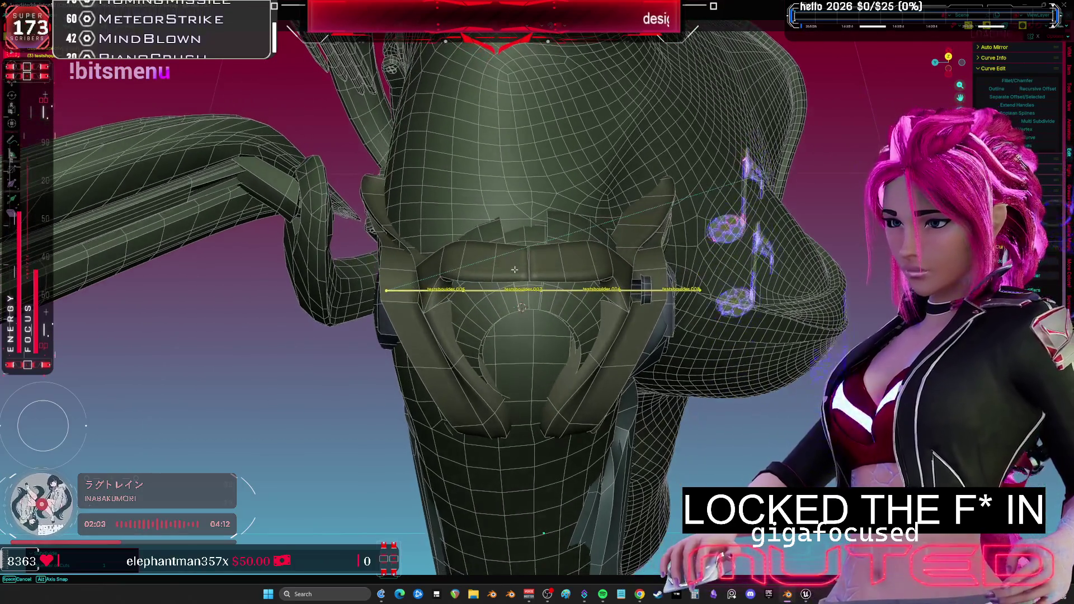
middle_click_drag(511, 279, 556, 282)
key("x")
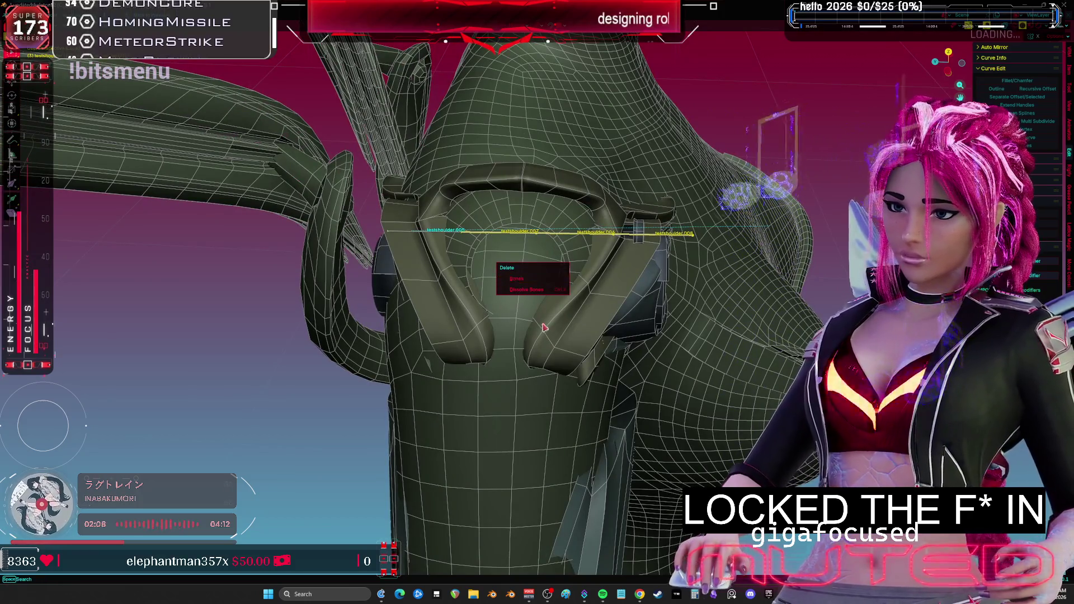
key("x")
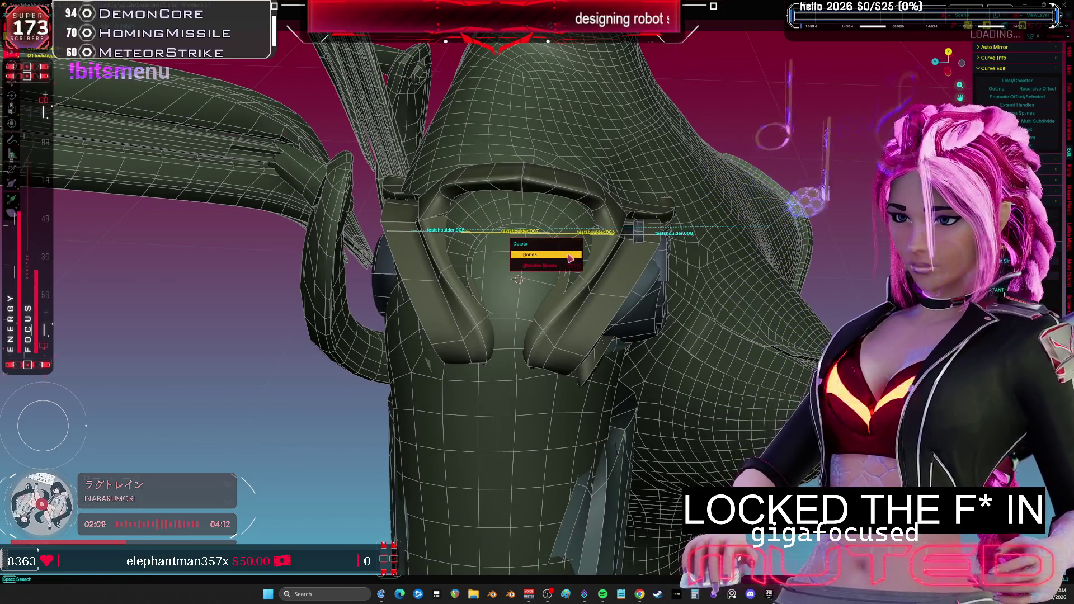
left_click(571, 259)
key("x")
left_click(615, 246)
- Select the remaining bones testshoulder.005 and testshoulder.006
left_click(521, 230)
key("x")
left_click(498, 247)
middle_click_drag(504, 252, 557, 273)
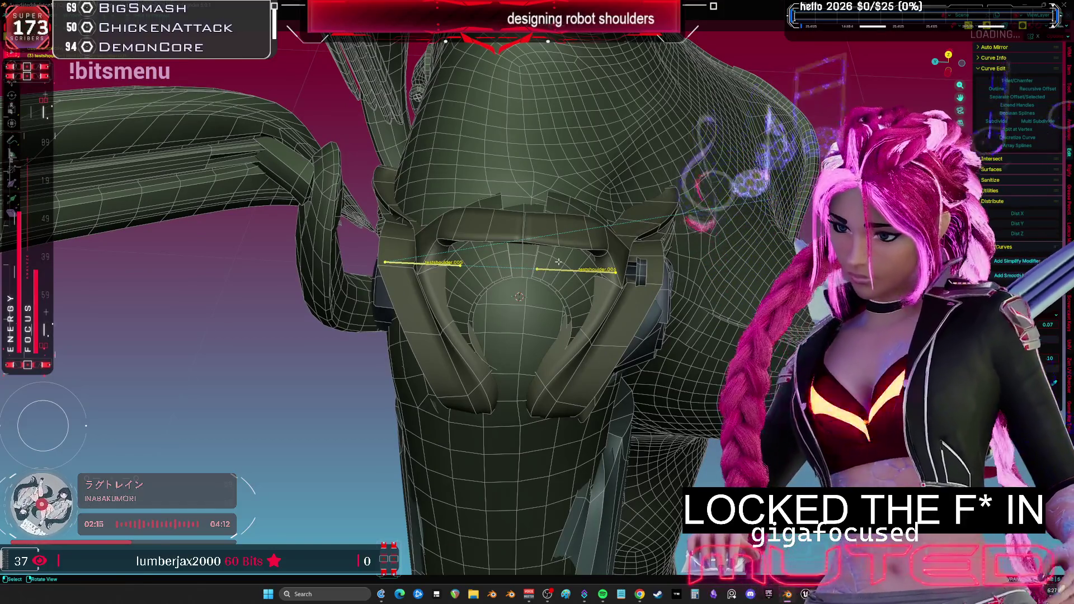
- Flip the bone's direction and rename testshoulder.005 to backpart
right_click(558, 353)
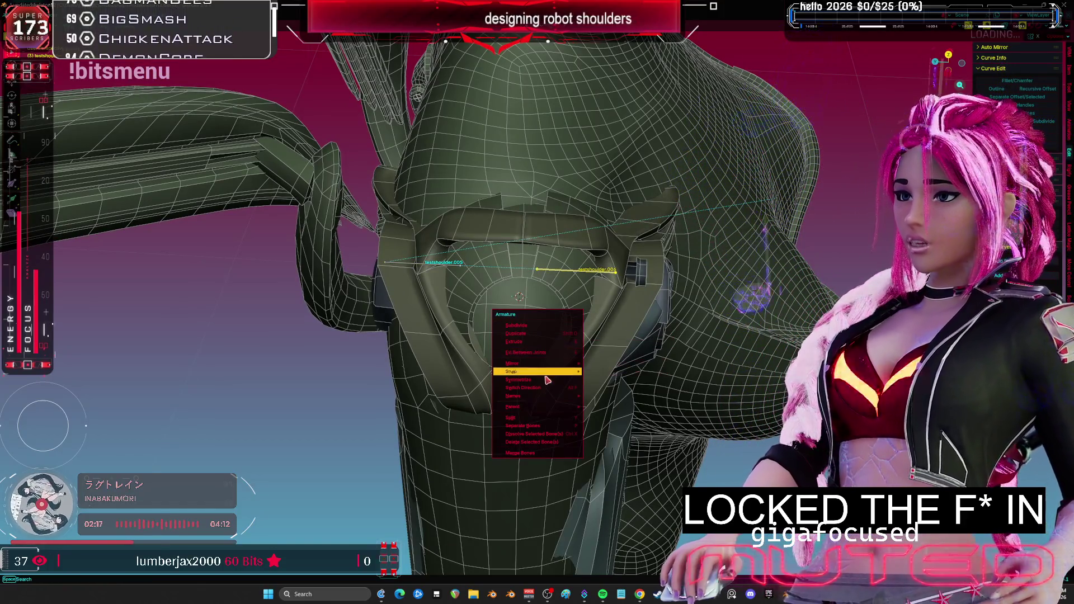
left_click(543, 386)
left_click(424, 257)
key("F2")
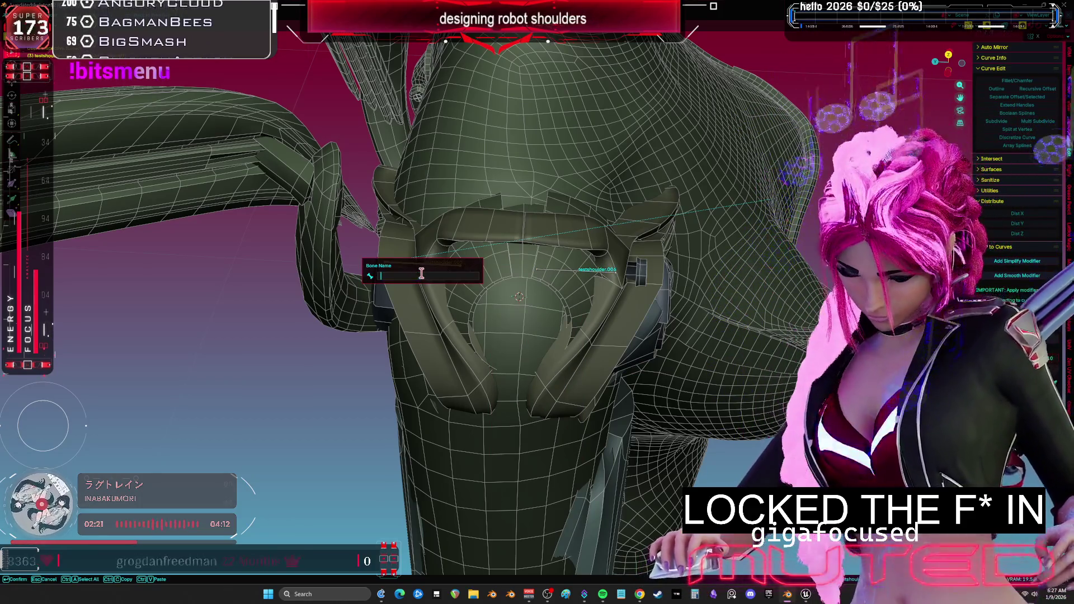
type("ack")
key("Return")
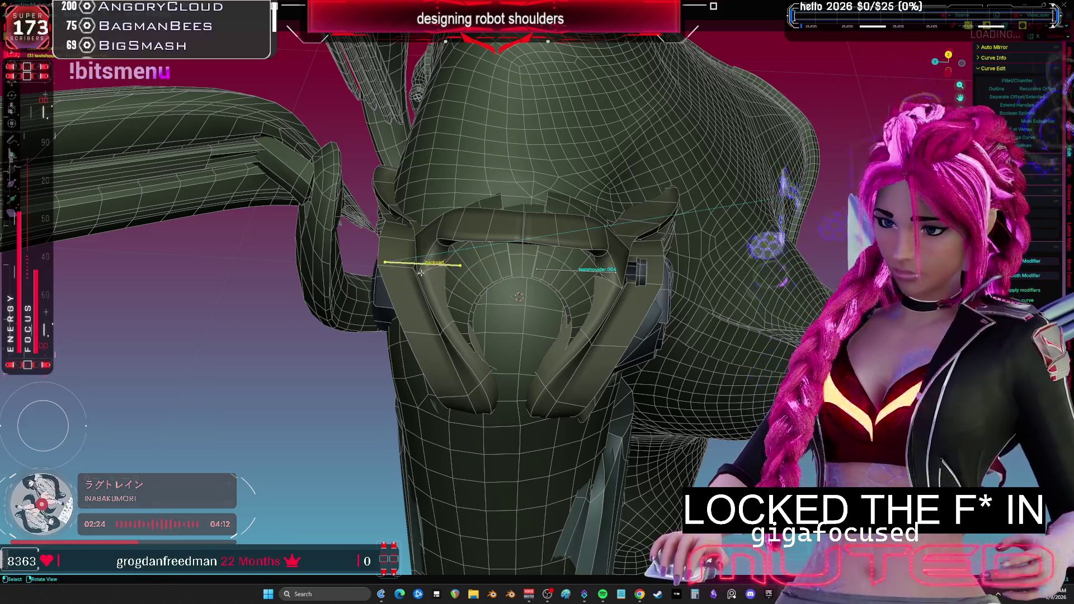
- Rename testshoulder.006 to frontppart
left_click(576, 270)
key("F2")
type("frontppart")
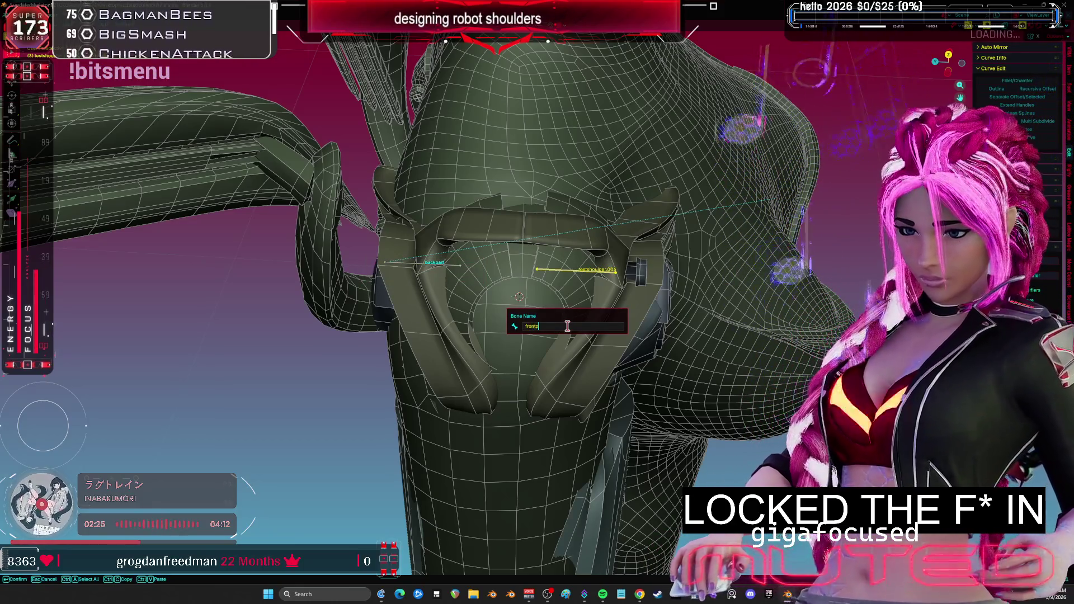
key("Return")
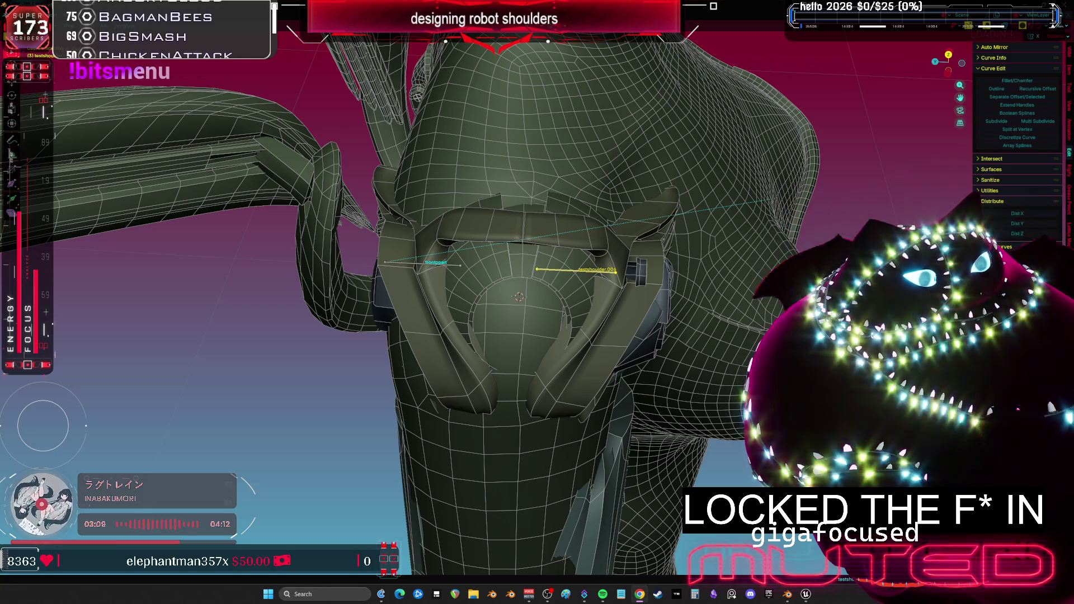
- Move the frontppart bone to a new position on the shoulder armor
mouse_move(370, 212)
middle_mouse_down()
mouse_move(499, 242)
mouse_move(458, 262)
middle_mouse_up()
scroll(425, 278, "up", 5)
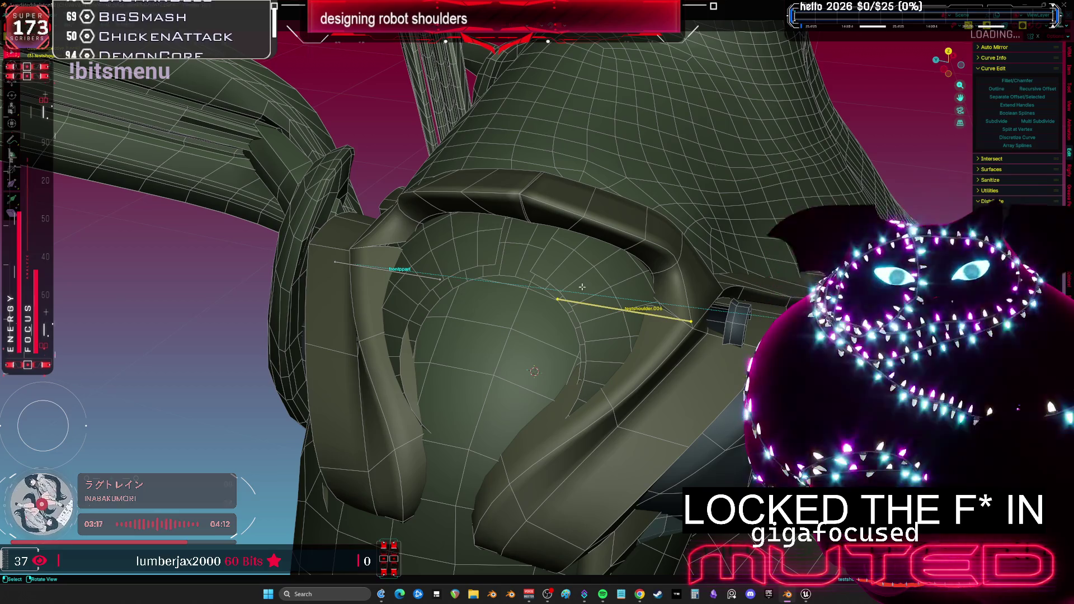
left_click(442, 278)
key("b")
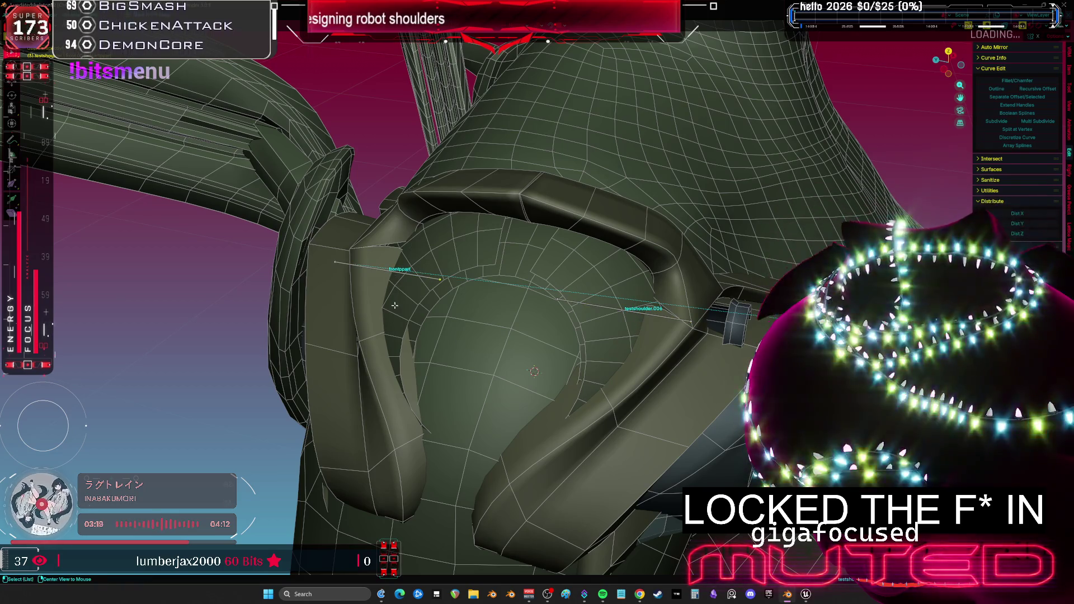
left_click_drag(565, 402, 393, 275)
left_click(393, 275)
key("g")
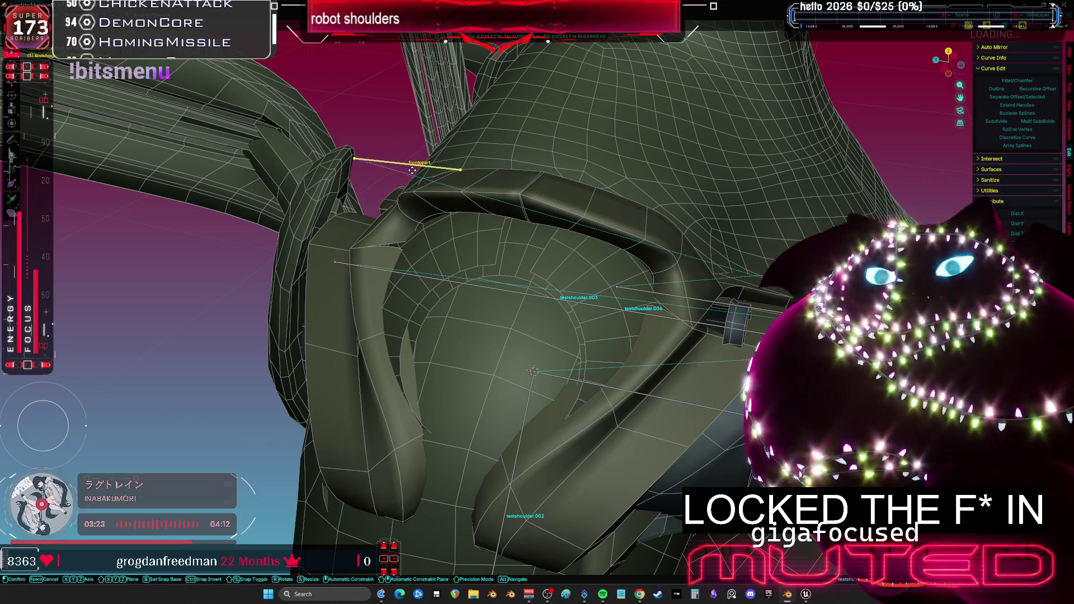
left_click(514, 292)
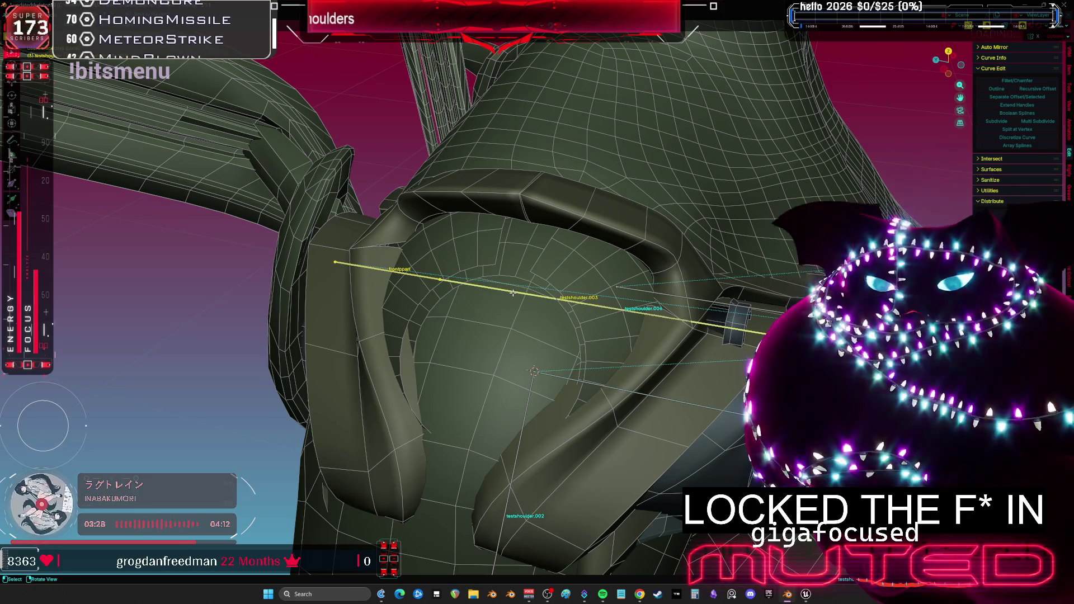
- Parent frontppart to the long testshoulder bone, keeping its offset
left_click(512, 292)
middle_click_drag(514, 288, 403, 277)
left_click(400, 276)
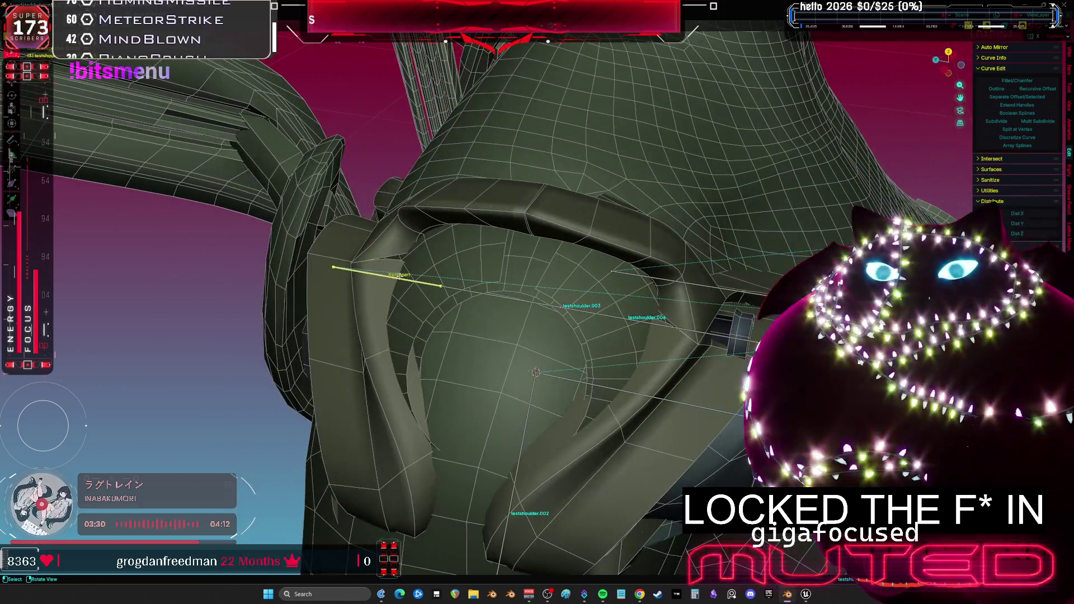
left_click(468, 291, "shift")
key("ctrl+p")
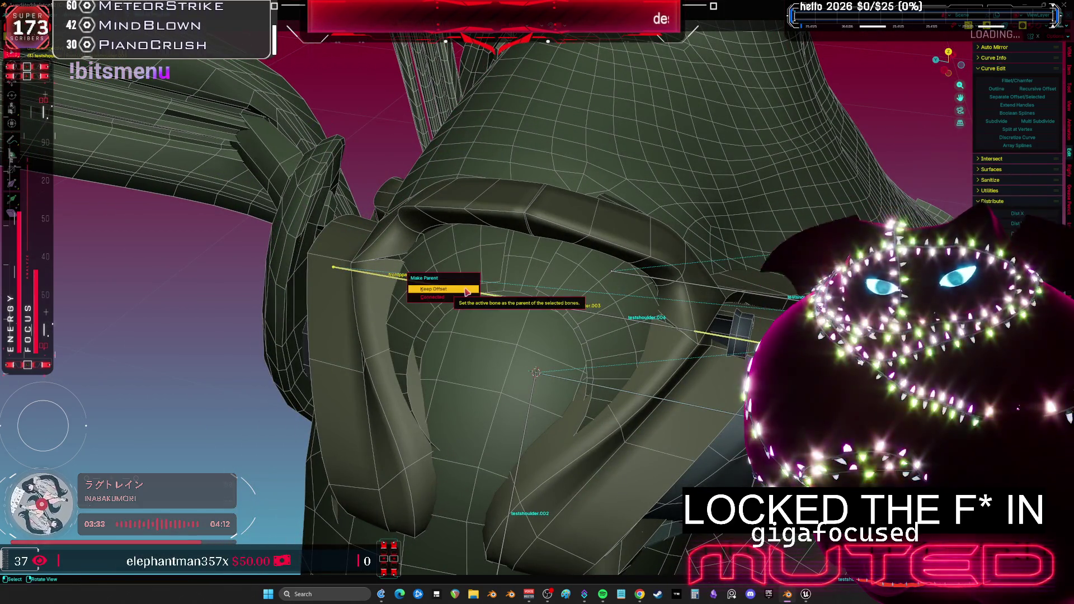
left_click(468, 290)
- Slide the selected shoulder bone along its own Y axis, then return to Object Mode
left_click(649, 317)
left_click(516, 300, "shift")
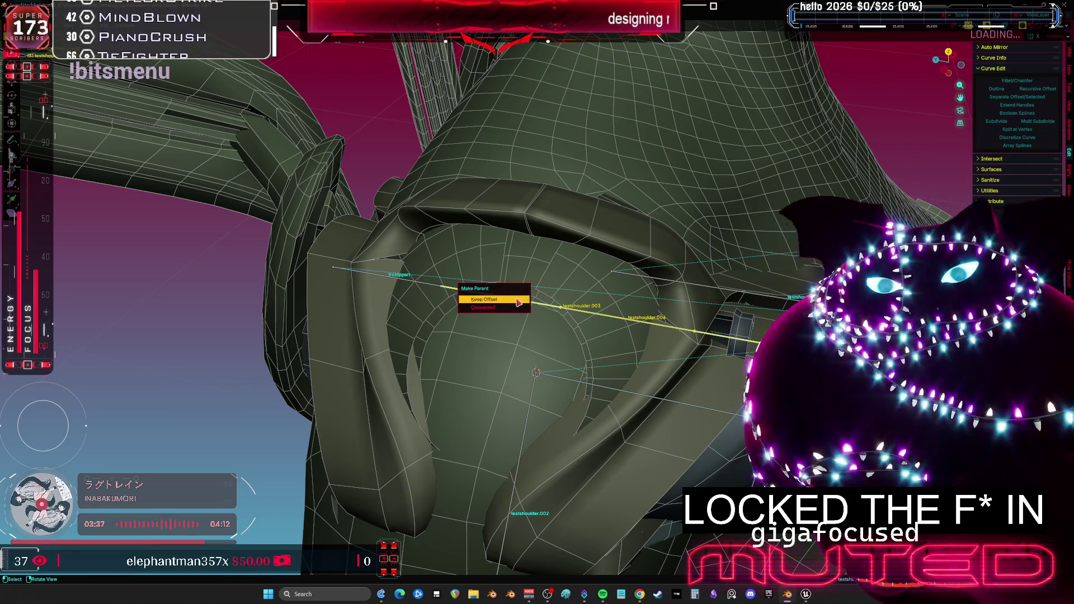
key("g")
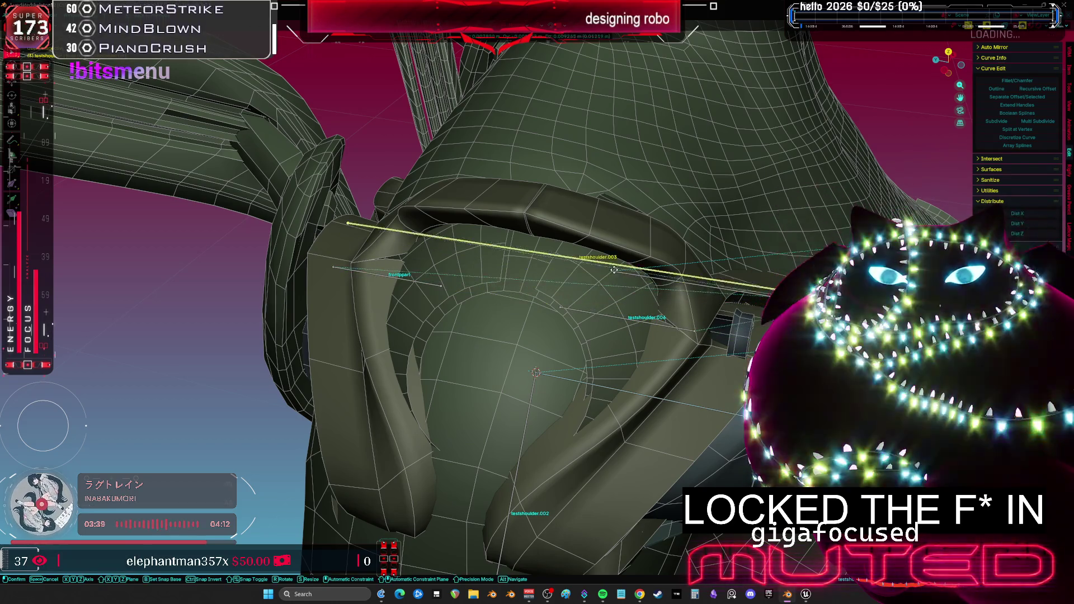
key("Escape")
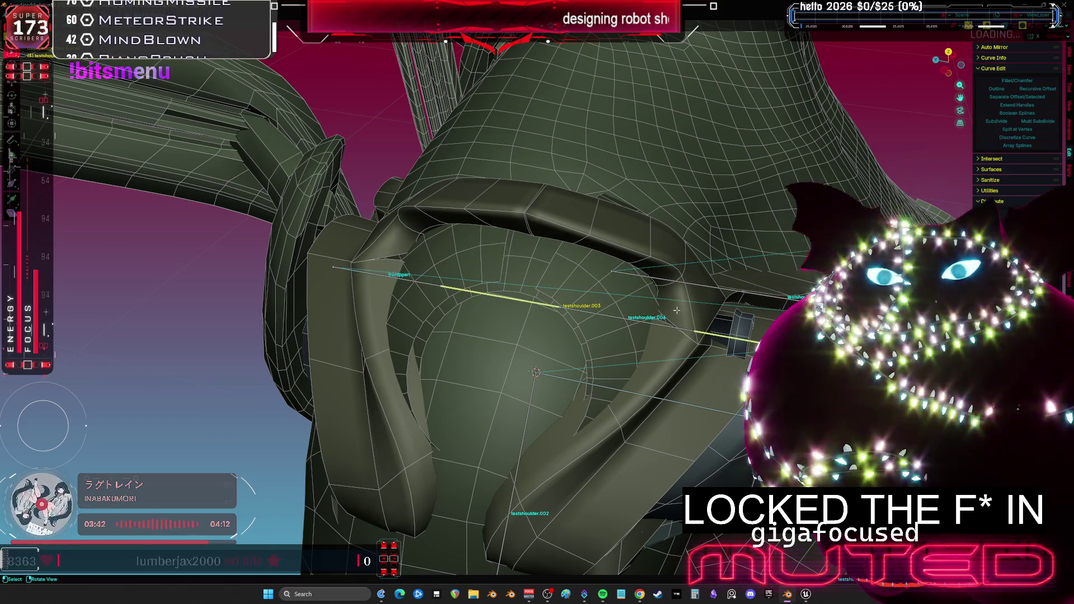
key("s")
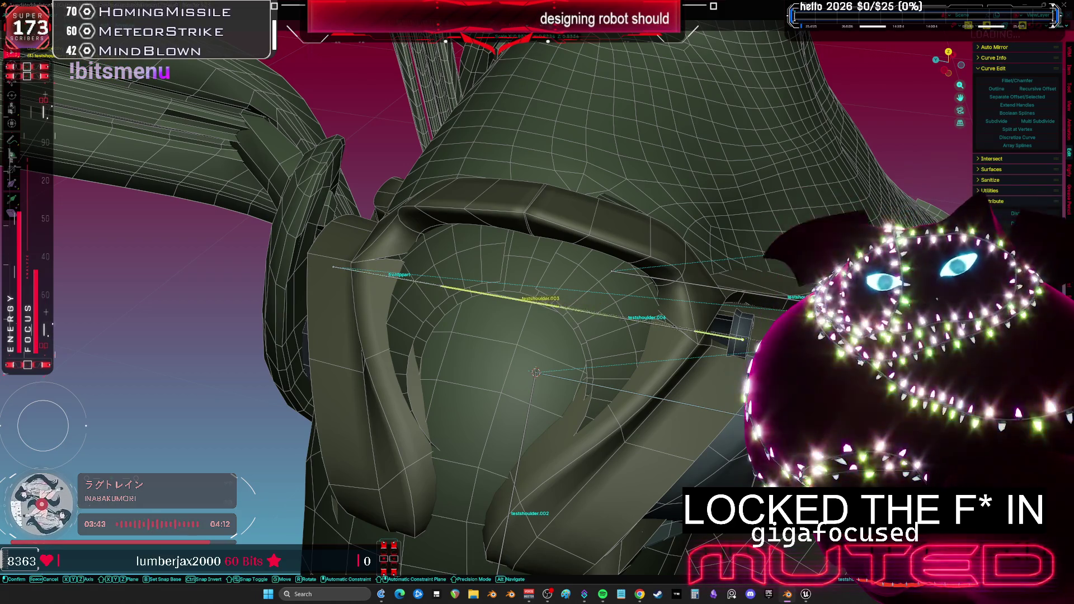
key("g")
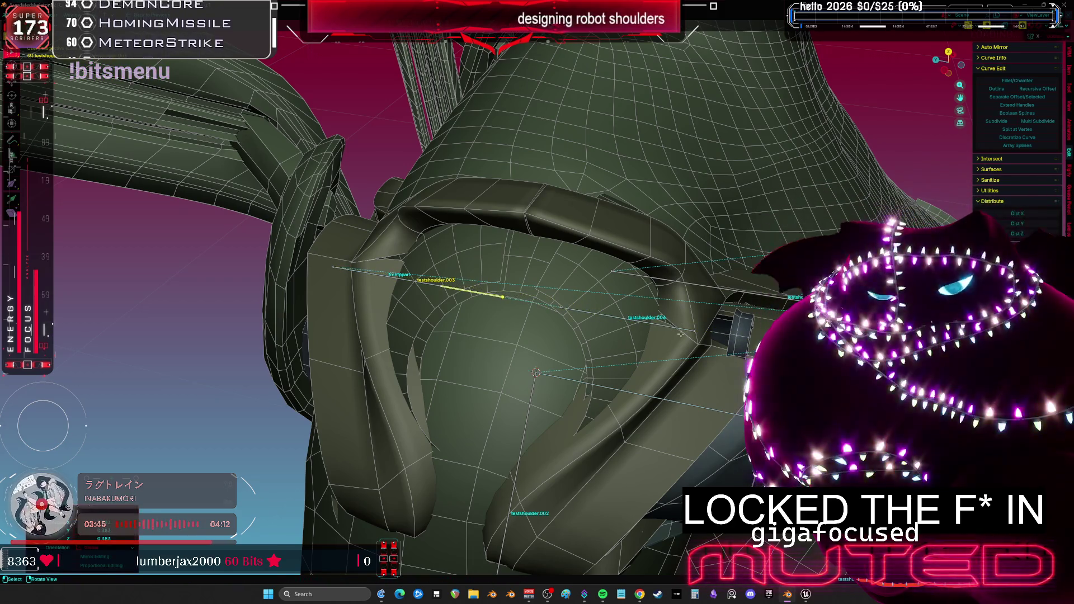
key("y")
key("y")
left_click(502, 307)
mouse_move(502, 307)
middle_mouse_down()
mouse_move(640, 316)
mouse_move(600, 311)
middle_mouse_up()
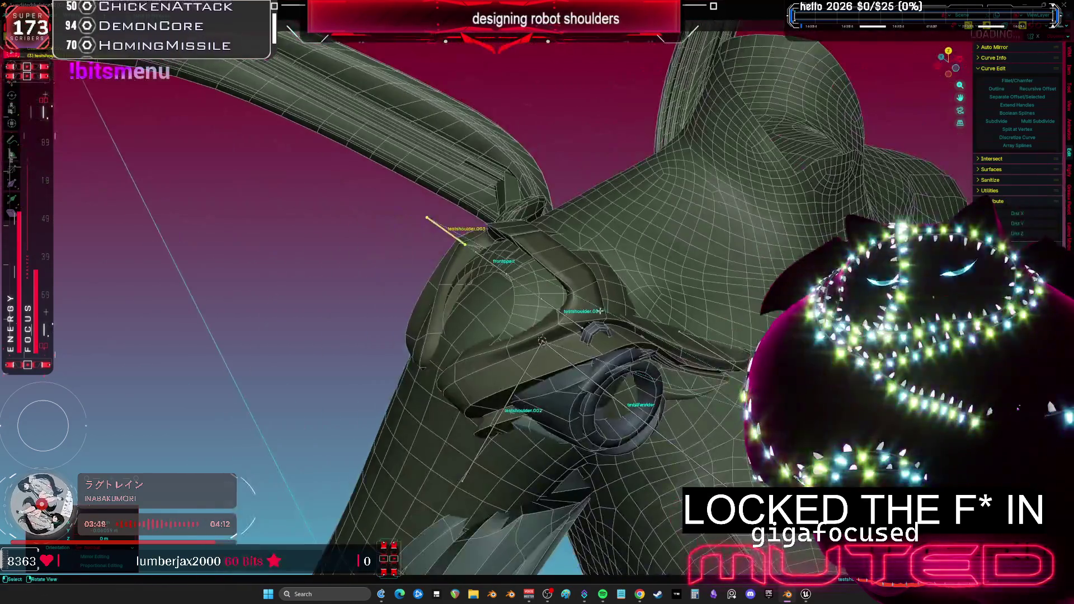
left_click(507, 299)
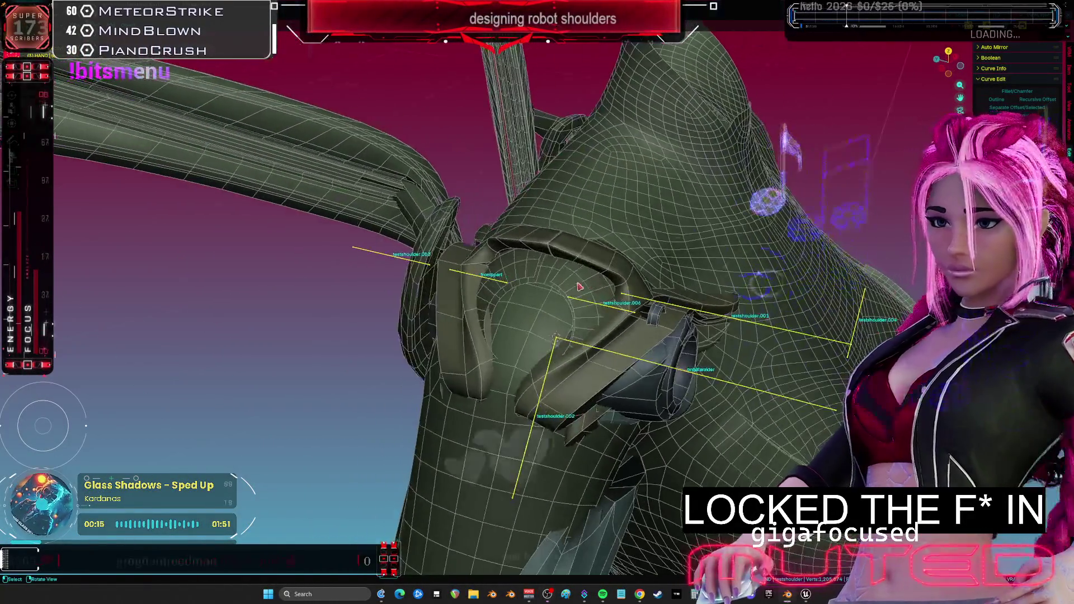
mouse_move(579, 287)
middle_mouse_down()
mouse_move(545, 268)
mouse_move(511, 281)
middle_mouse_up()
left_click(446, 288)
key("w")
key("KP_Decimal")
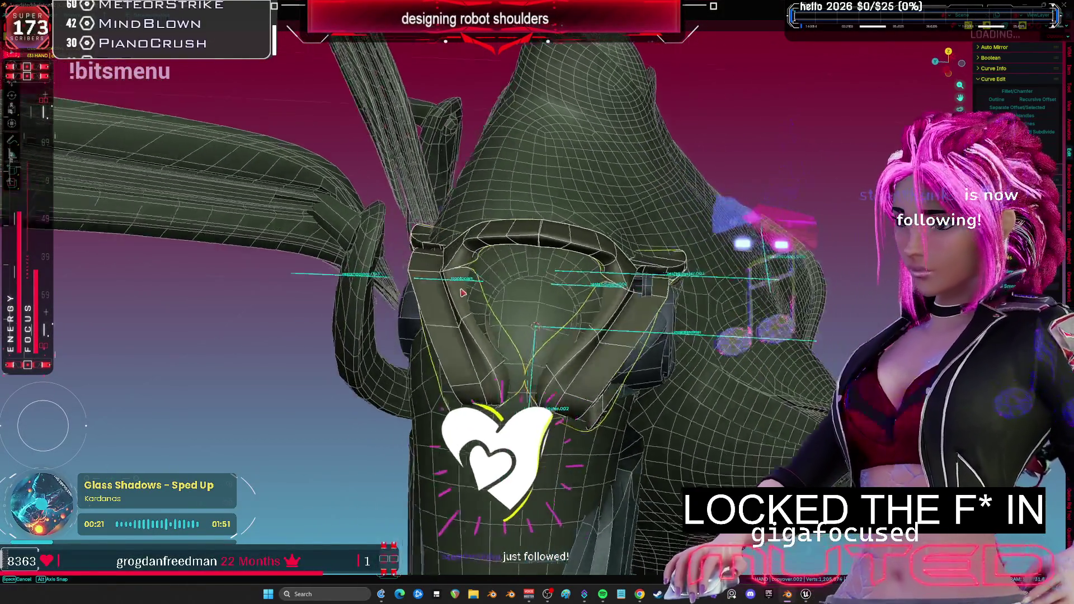
- Paint full 1.0 weight for the coolpart bone across the left shoulder piece copyover.003
mouse_move(527, 304)
middle_mouse_down()
mouse_move(481, 324)
mouse_move(496, 345)
middle_mouse_up()
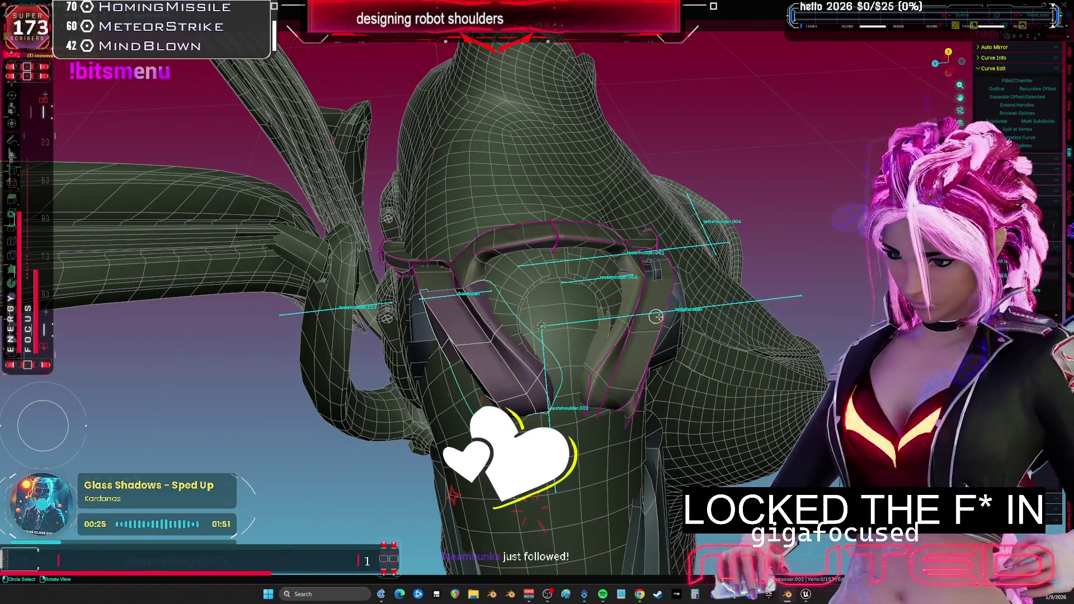
key("Tab")
left_click(634, 335)
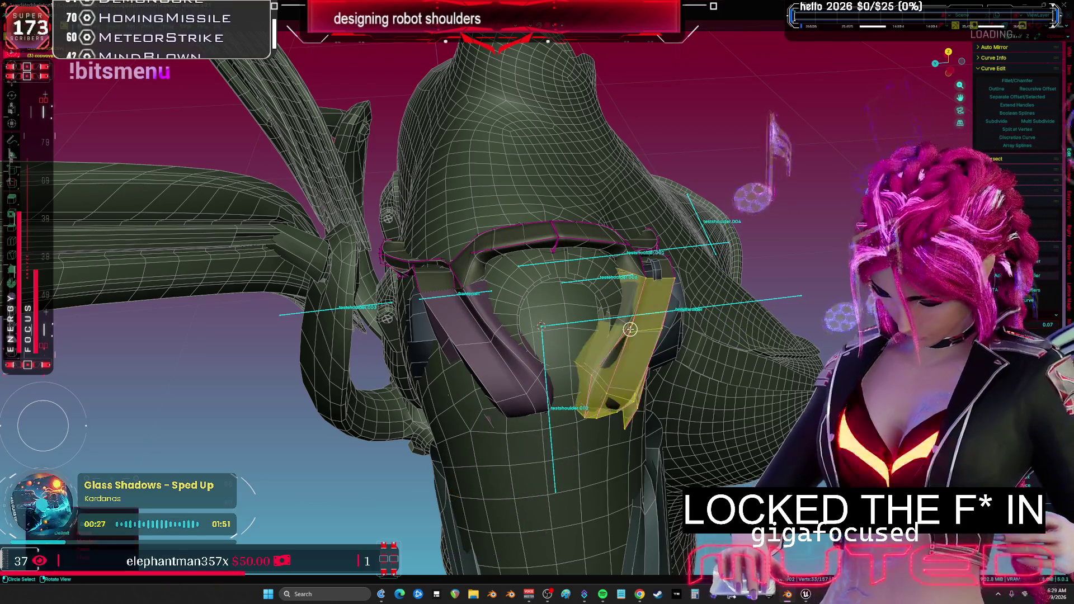
mouse_move(472, 317)
middle_mouse_down()
mouse_move(460, 309)
mouse_move(453, 342)
middle_mouse_up()
left_click(453, 342)
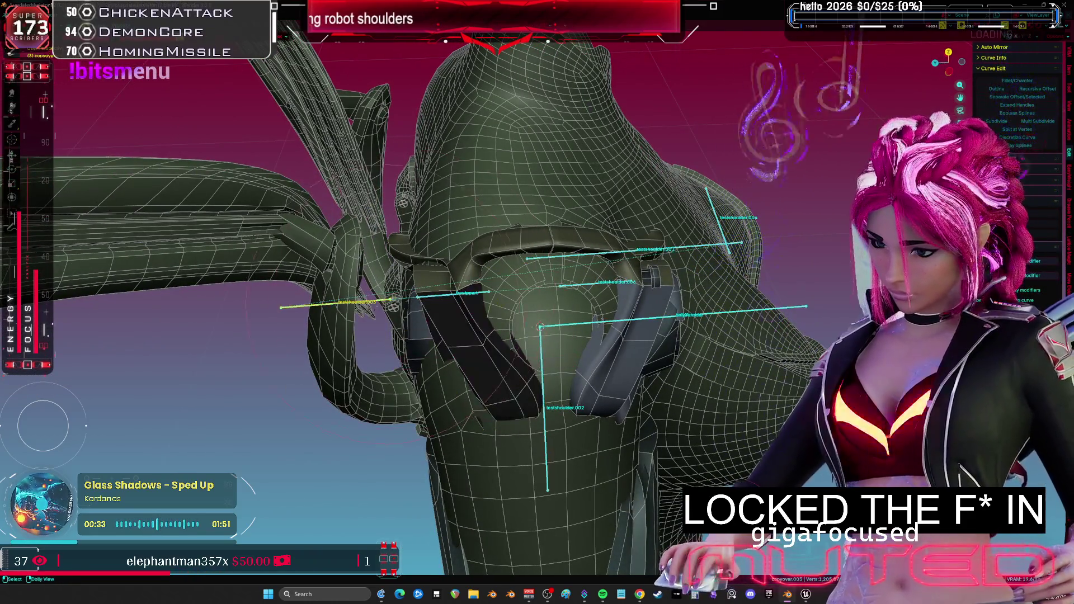
key("ctrl+Tab")
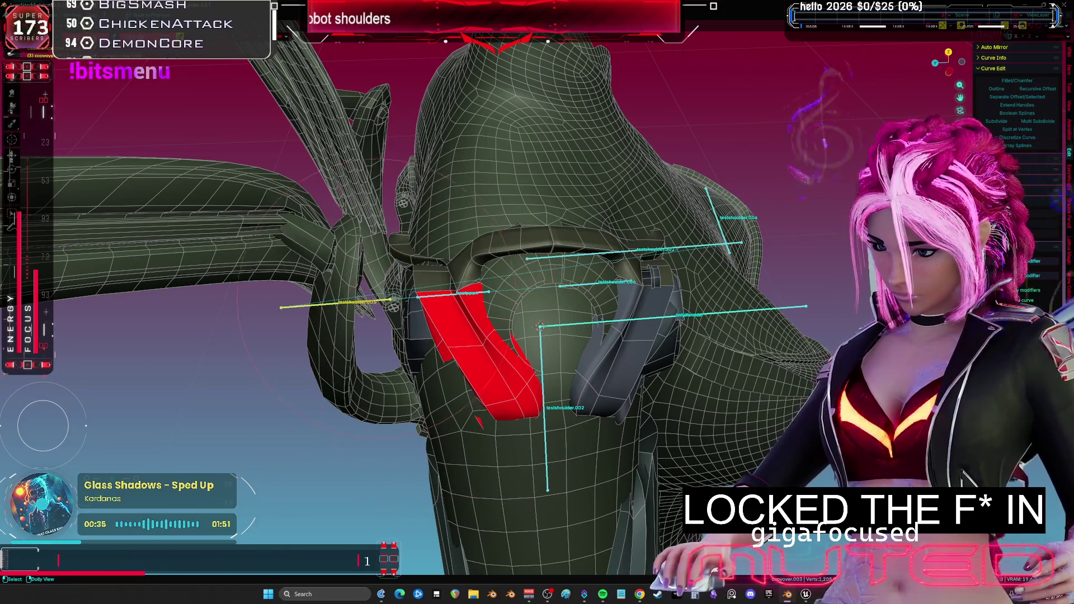
left_click(467, 293)
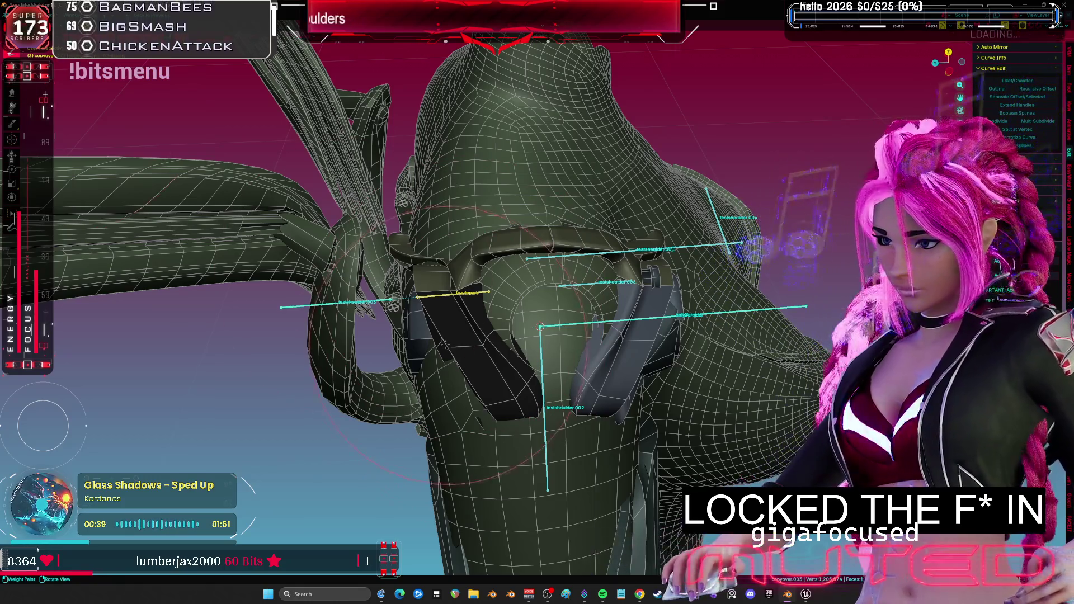
left_click_drag(441, 342, 457, 329)
key("ctrl+Tab")
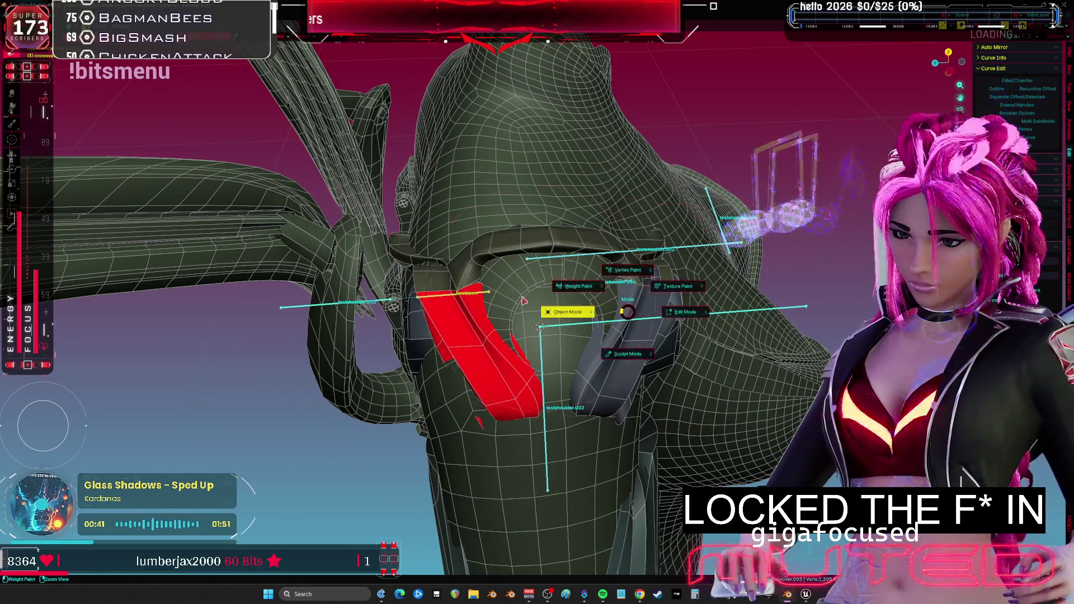
- Inspect the right shoulder piece's weights in Weight Paint mode
left_click(587, 290)
left_click(588, 288)
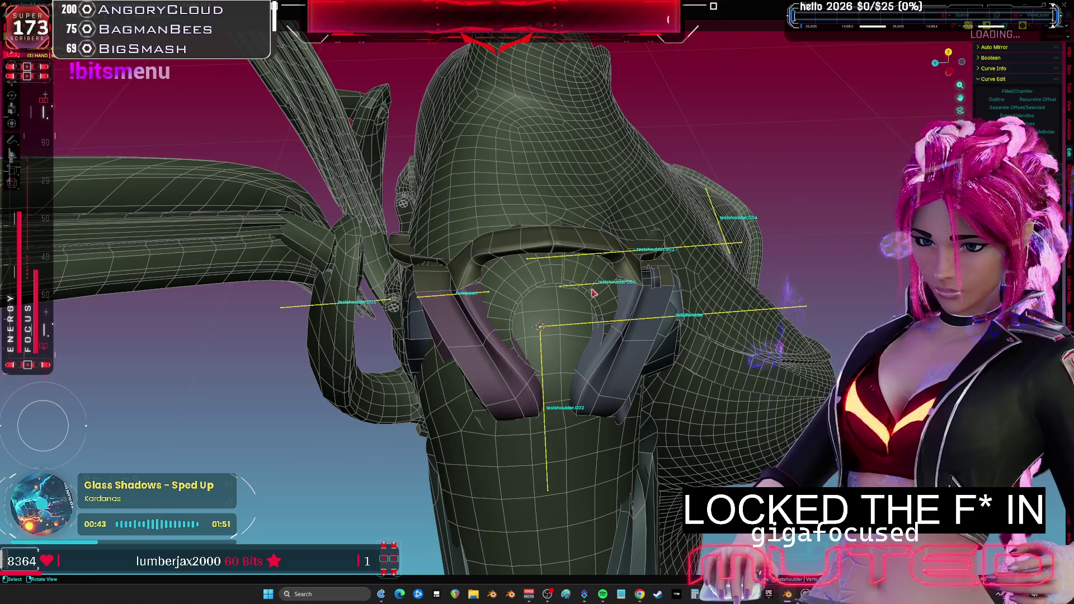
left_click(651, 312)
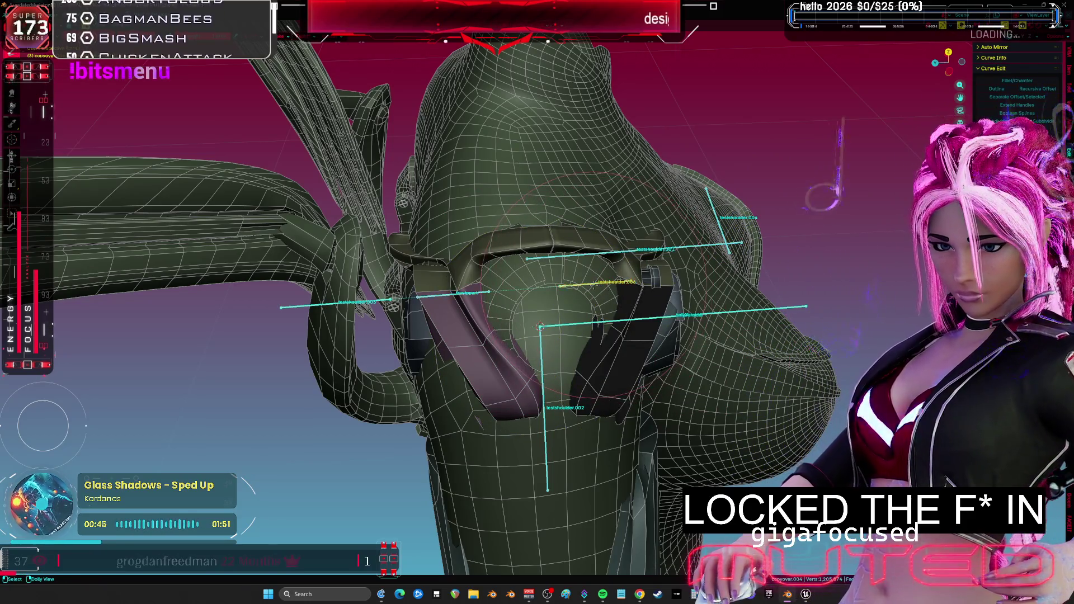
key("ctrl+Tab")
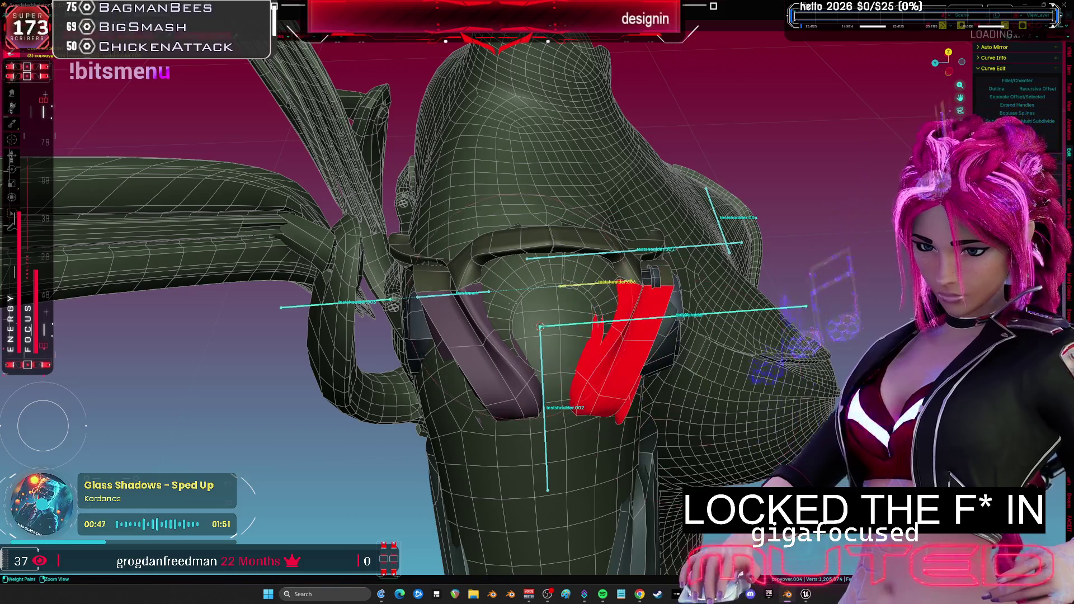
key("ctrl+Tab")
mouse_move(539, 326)
middle_mouse_down()
mouse_move(451, 291)
mouse_move(467, 264)
mouse_move(545, 350)
mouse_move(524, 365)
middle_mouse_up()
- Test-rotate the testshoulder.002 bone to see the shoulder pieces move
left_click(525, 366)
key("r")
left_click(632, 335)
middle_click_drag(632, 335, 756, 345)
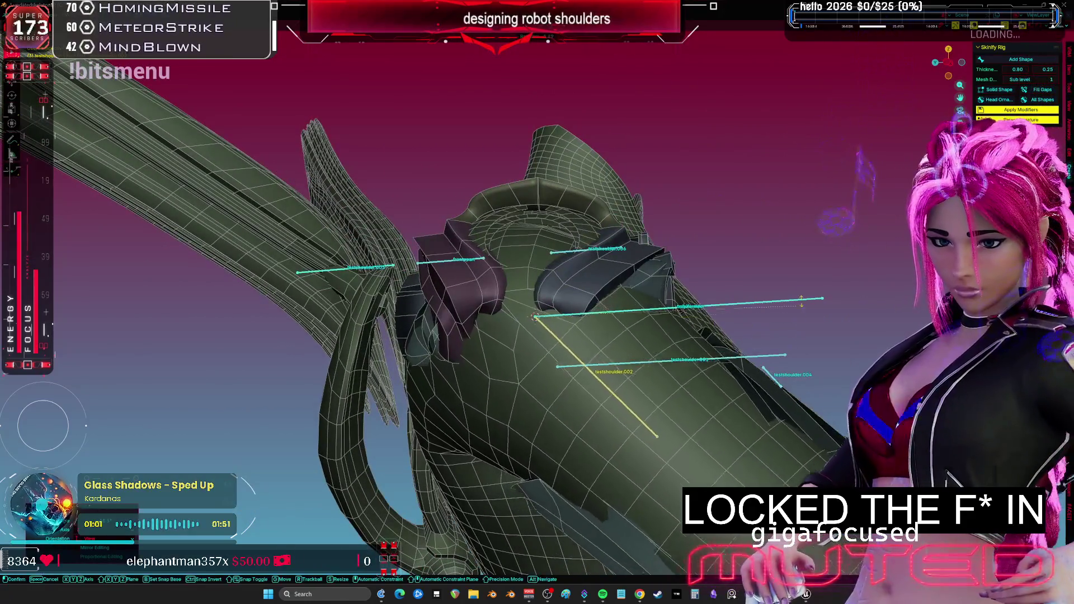
- Give testshoulder.006 a Copy Rotation constraint from testshoulder.002 in Local Space
key("ctrl+Tab")
middle_click_drag(790, 246, 600, 279)
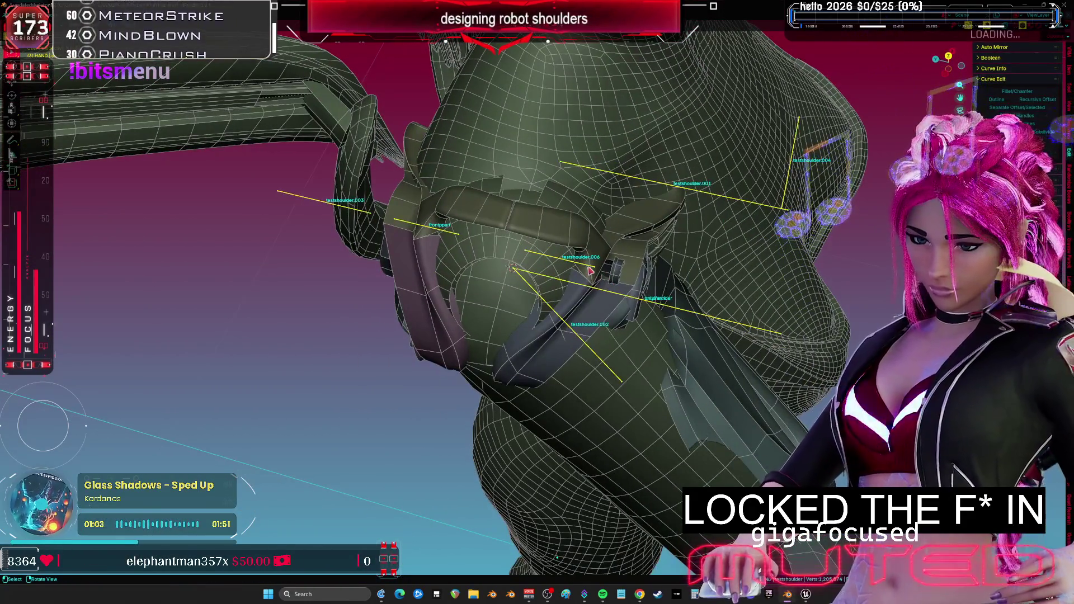
left_click(585, 269)
left_click(576, 267)
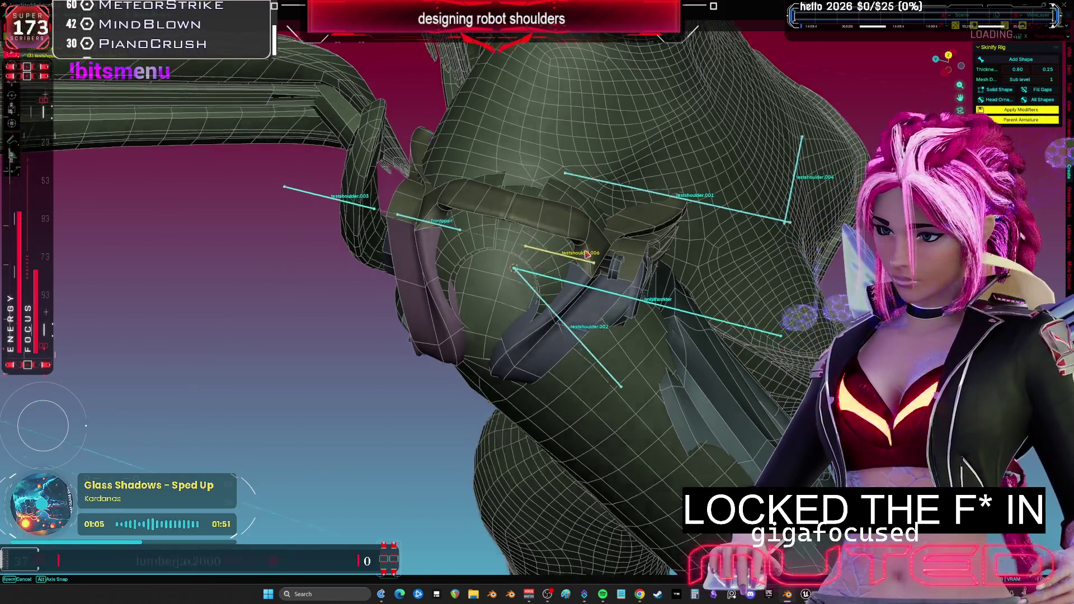
key("ctrl+space")
left_click(703, 205)
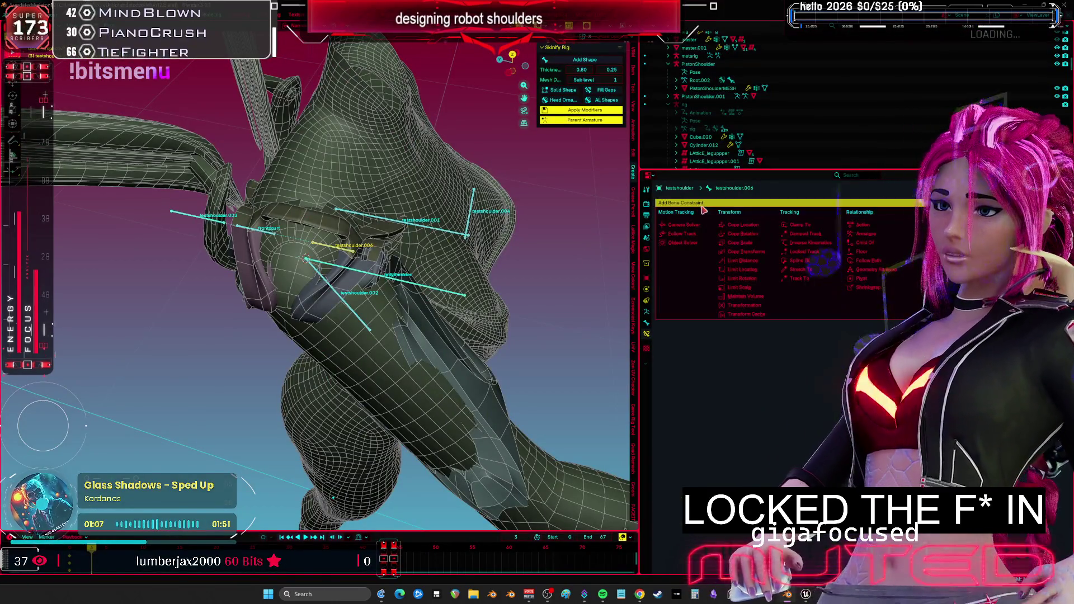
left_click(746, 234)
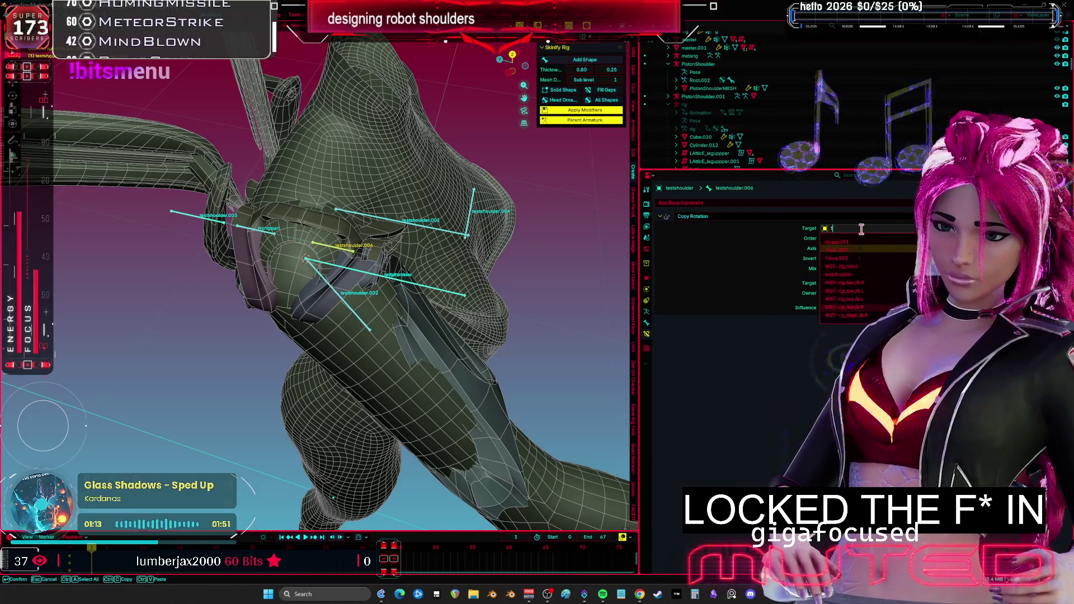
left_click(852, 252)
mouse_move(391, 280)
middle_mouse_down()
mouse_move(435, 266)
mouse_move(510, 290)
middle_mouse_up()
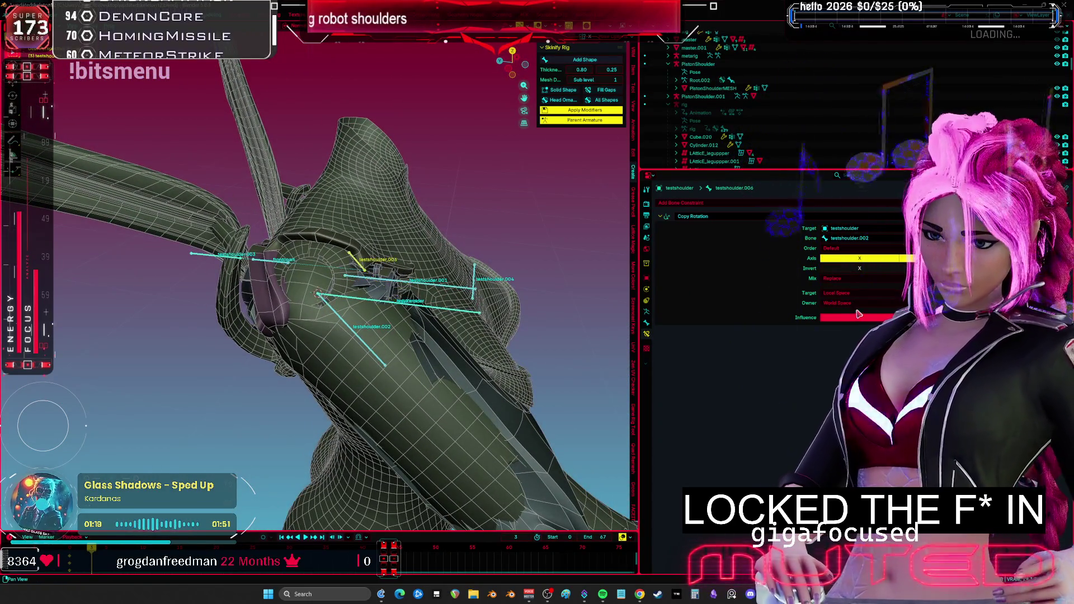
left_click(824, 352)
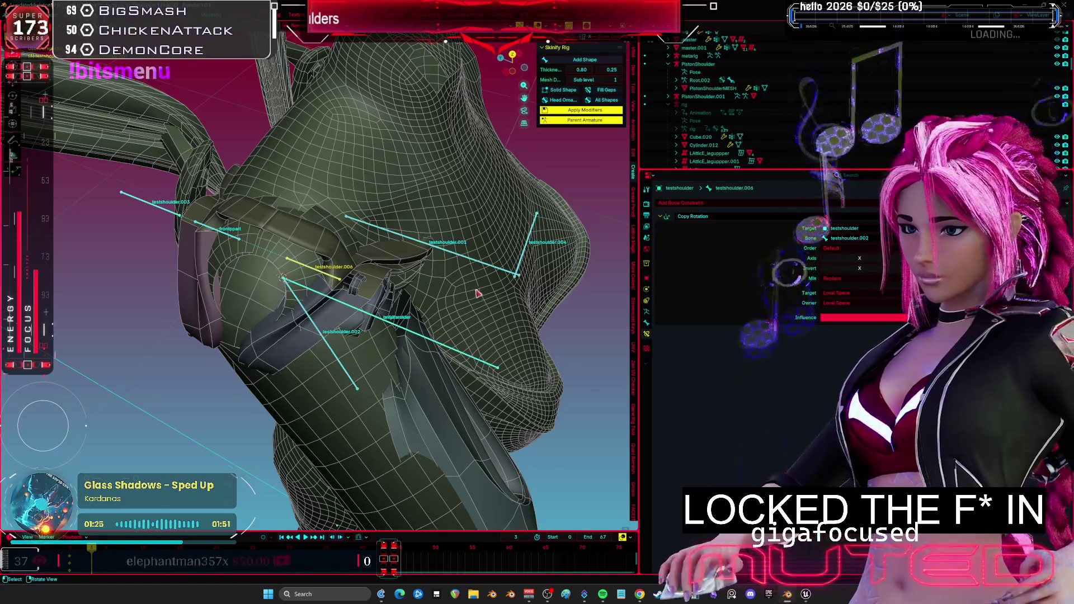
middle_click_drag(358, 279, 392, 263)
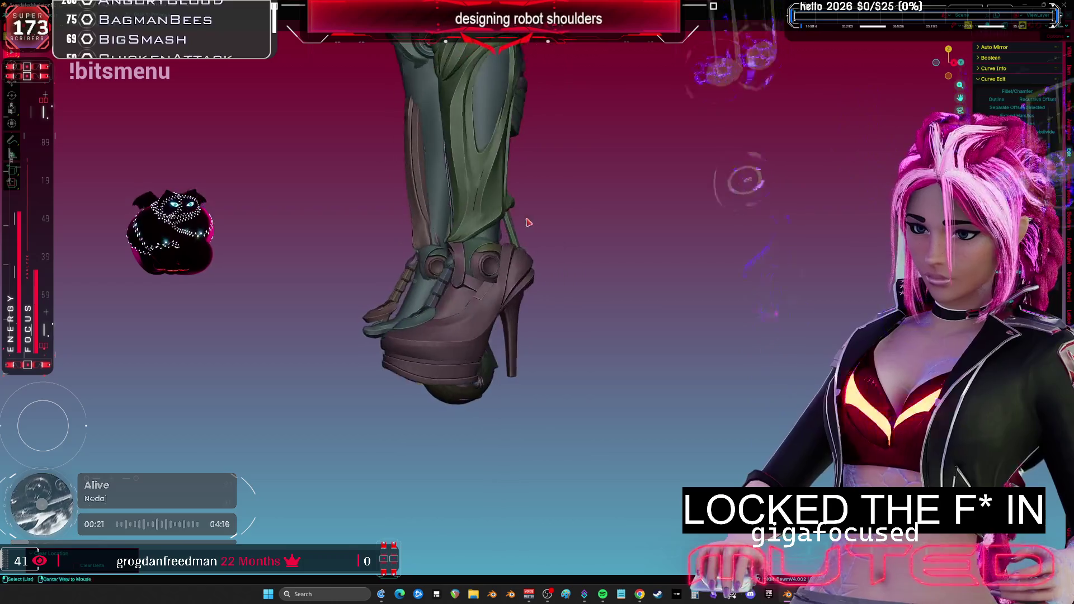
- Reveal the rig bones and review the calf_l bone's constraints
key("alt+h")
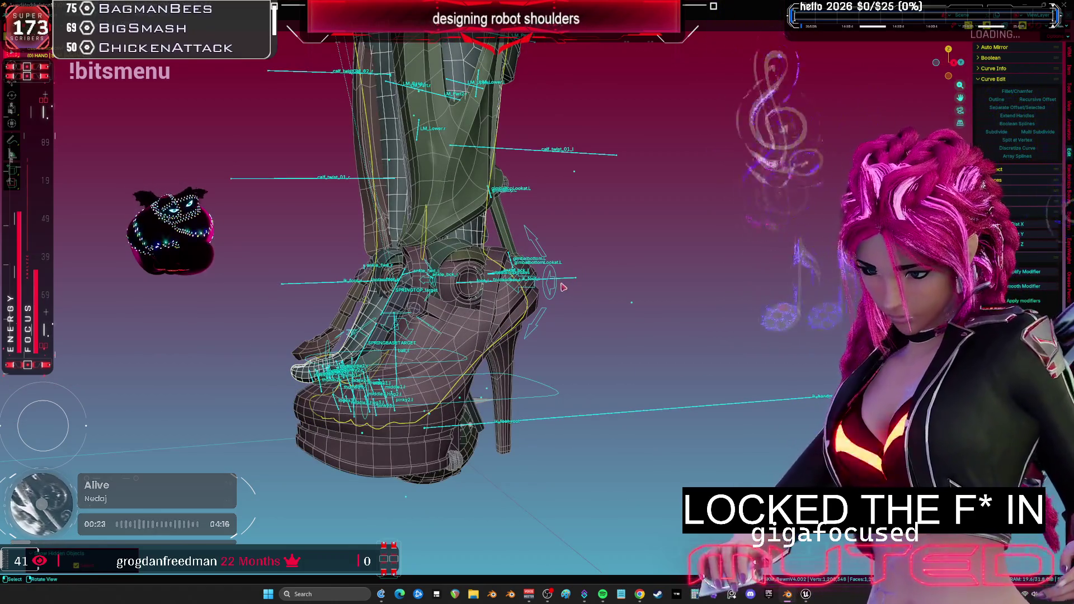
left_click(571, 281)
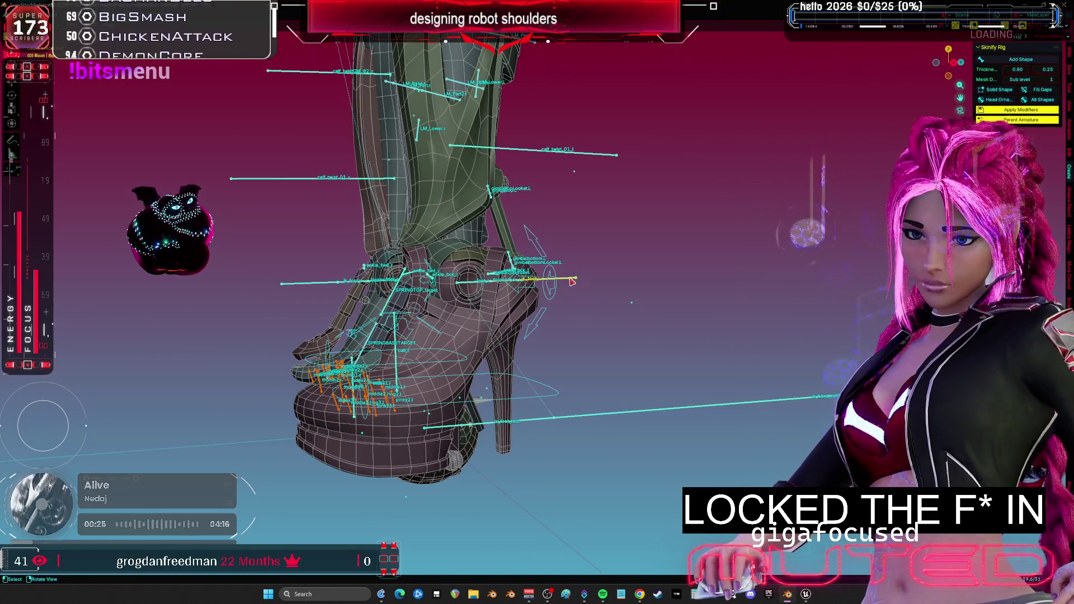
middle_click_drag(559, 185, 512, 138)
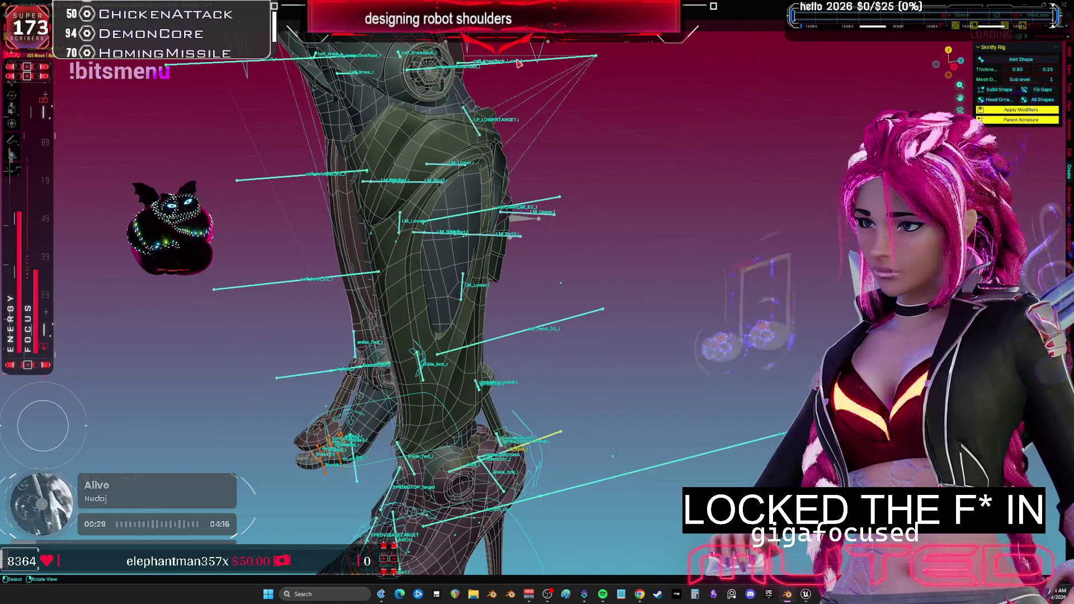
key("ctrl+space")
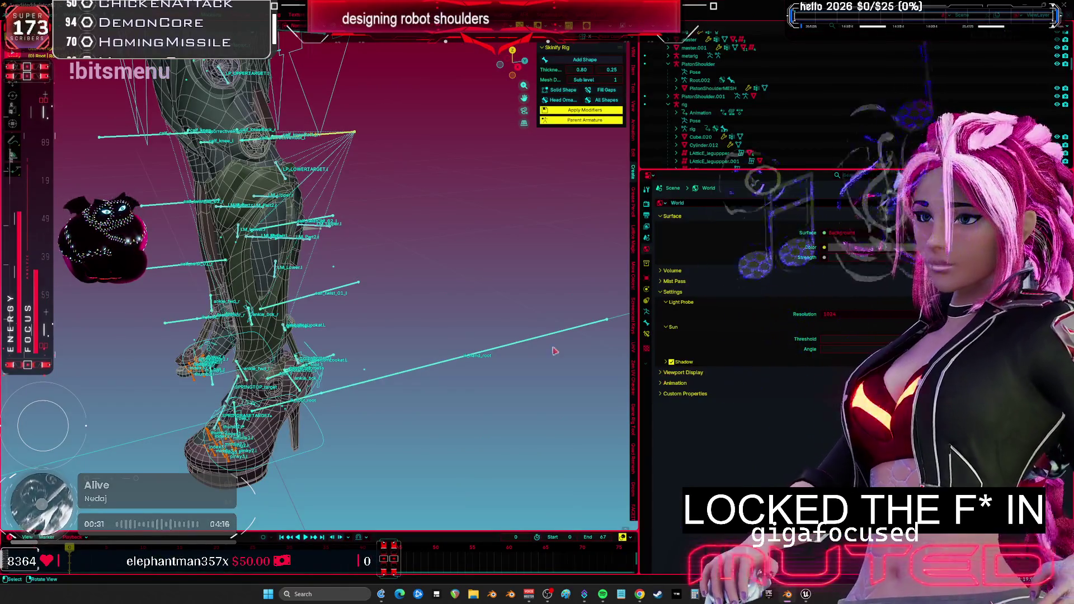
left_click(647, 336)
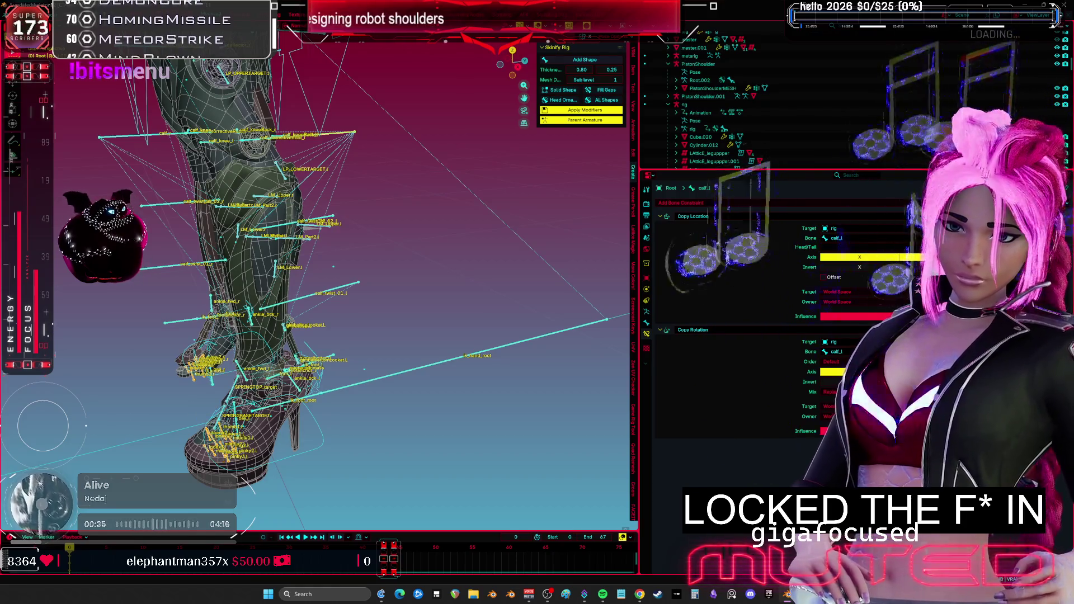
key("ctrl+space")
middle_click_drag(525, 386, 601, 367, "shift")
- Rotate the high-heeled boot to a new angle, cancelling a second rotation attempt
left_click(570, 327)
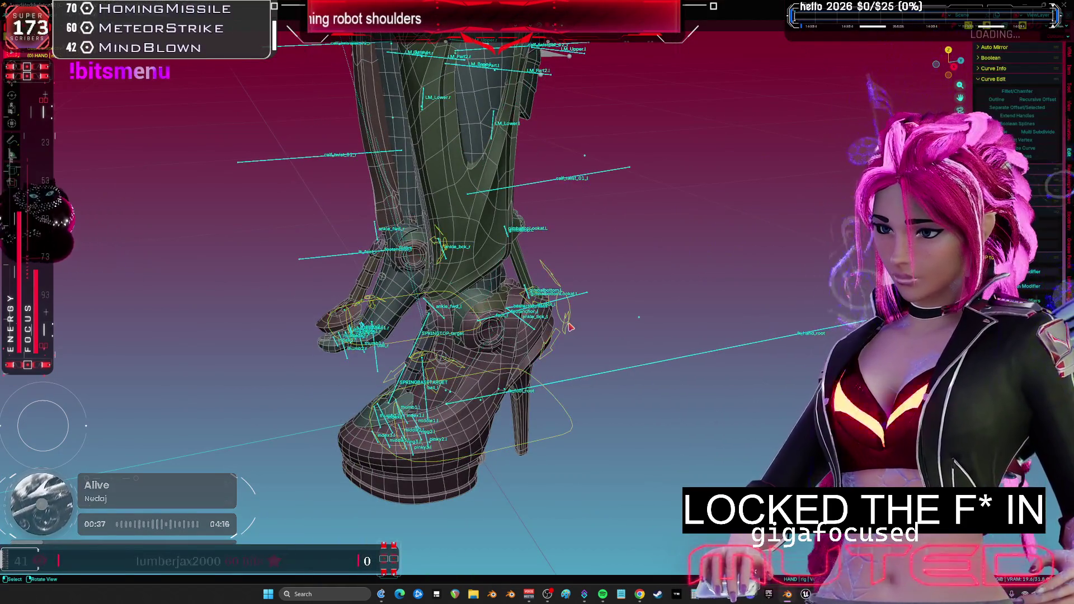
left_click(570, 327)
middle_click_drag(576, 330, 659, 347)
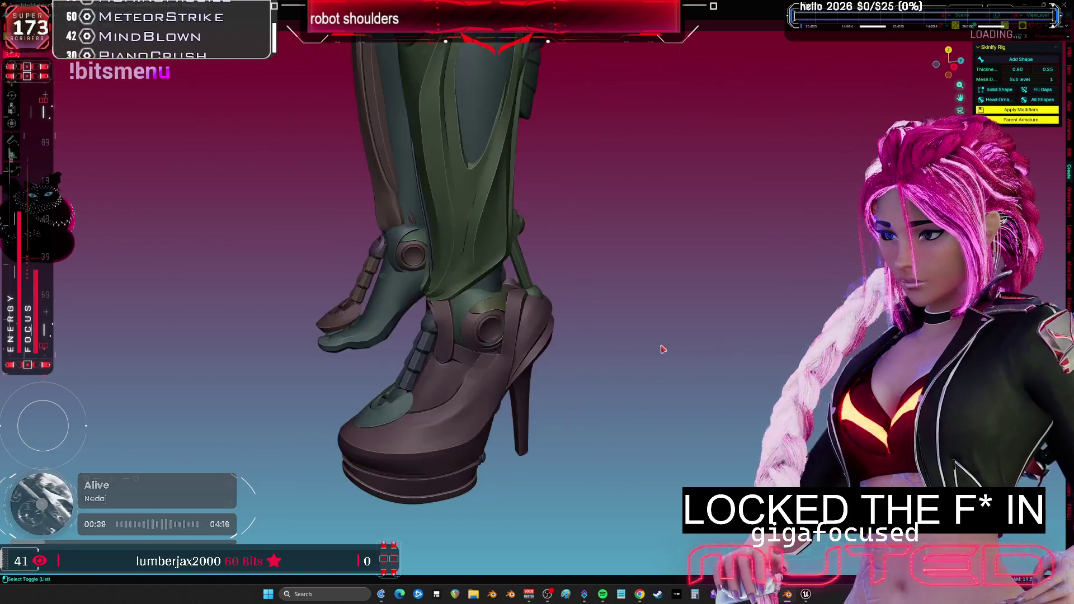
key("r")
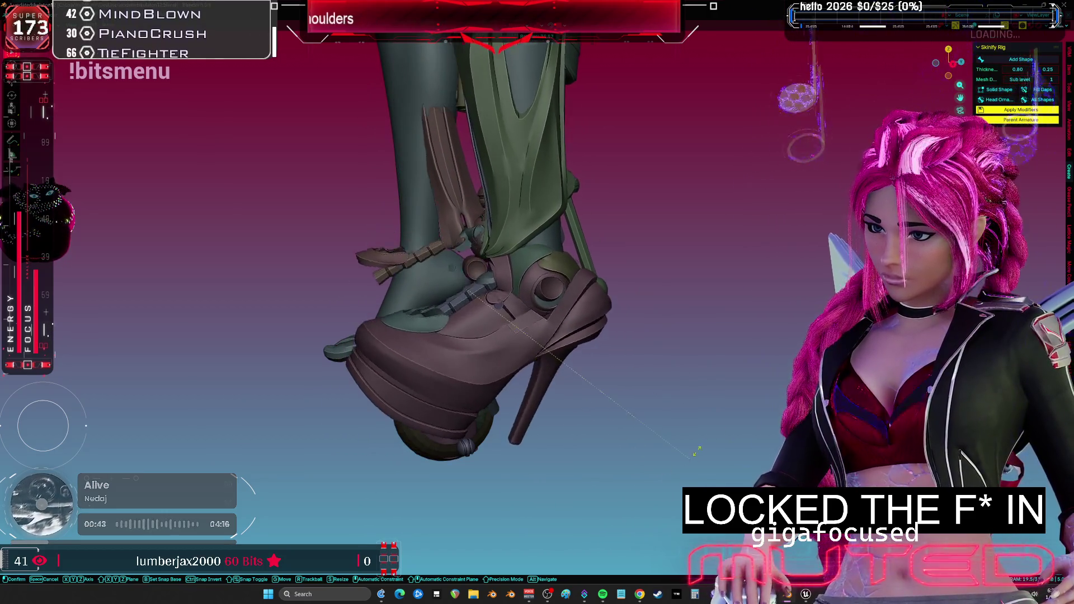
left_click(613, 289)
mouse_move(614, 289)
middle_mouse_down()
mouse_move(503, 287)
mouse_move(546, 372)
mouse_move(587, 302)
middle_mouse_up()
key("r")
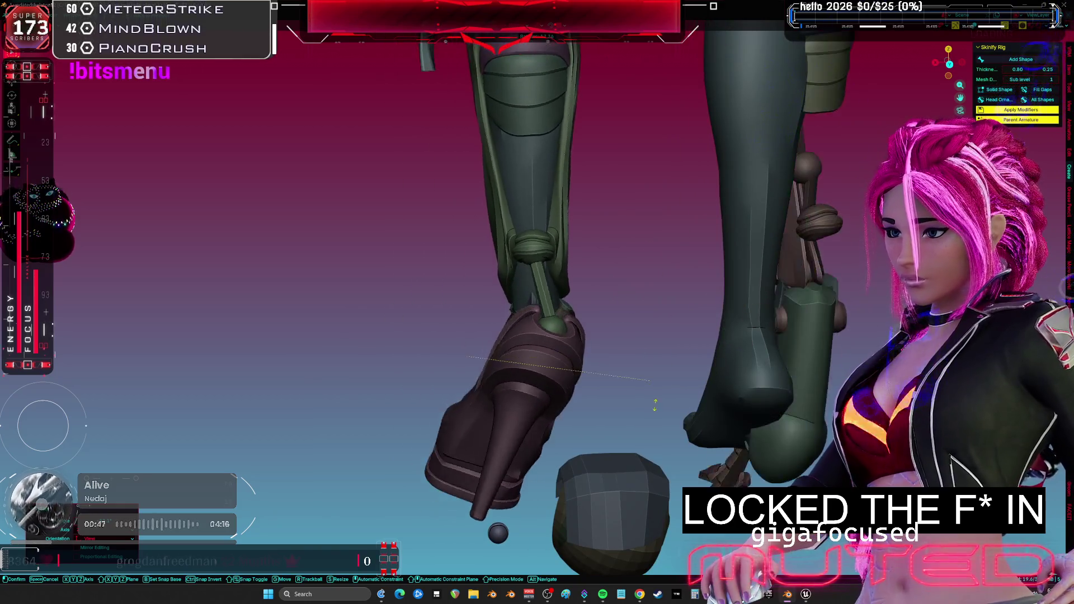
right_click(629, 328)
mouse_move(629, 329)
middle_mouse_down()
mouse_move(529, 307)
mouse_move(532, 291)
mouse_move(562, 286)
mouse_move(495, 265)
middle_mouse_up()
- Move the LM_Lower.l bone of the leg armature in Pose Mode
left_click(529, 308, "alt")
left_click(504, 296)
scroll(520, 274, "up", 3)
left_click(528, 258)
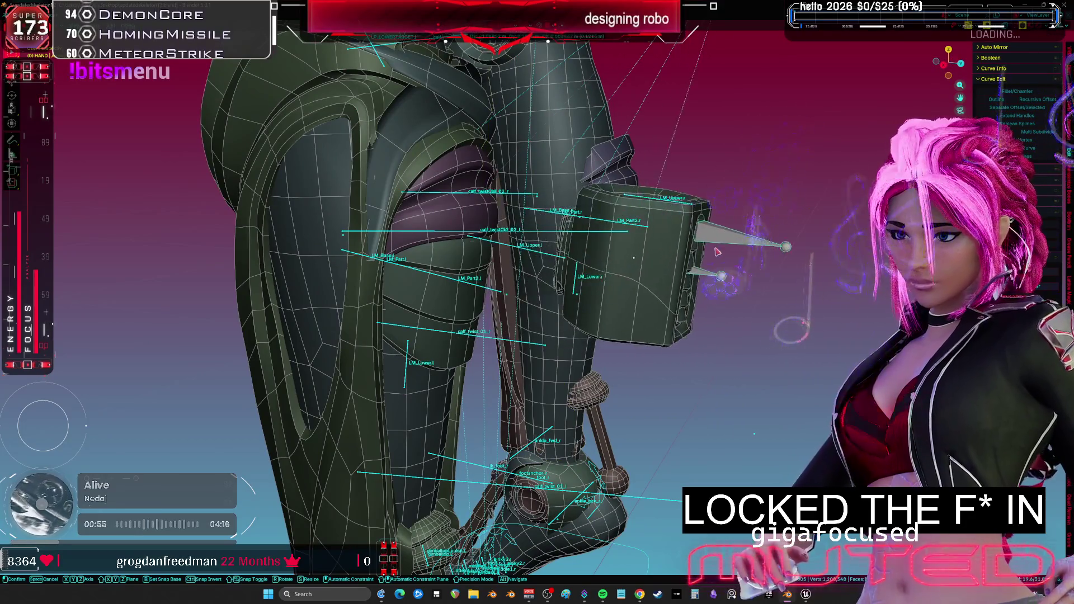
key("ctrl+Tab")
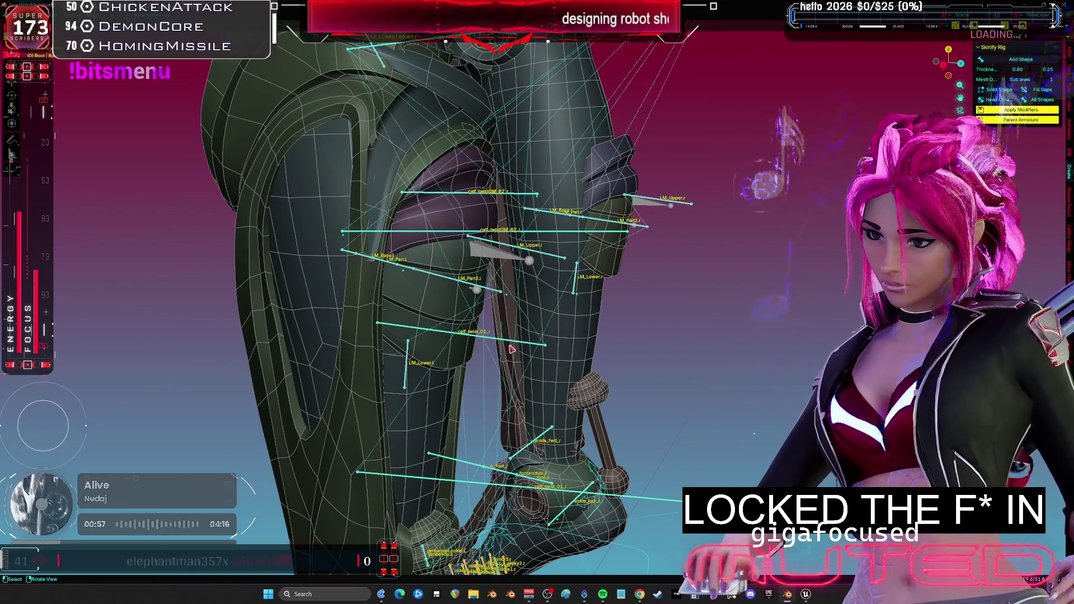
left_click(510, 346)
middle_click_drag(510, 346, 403, 368)
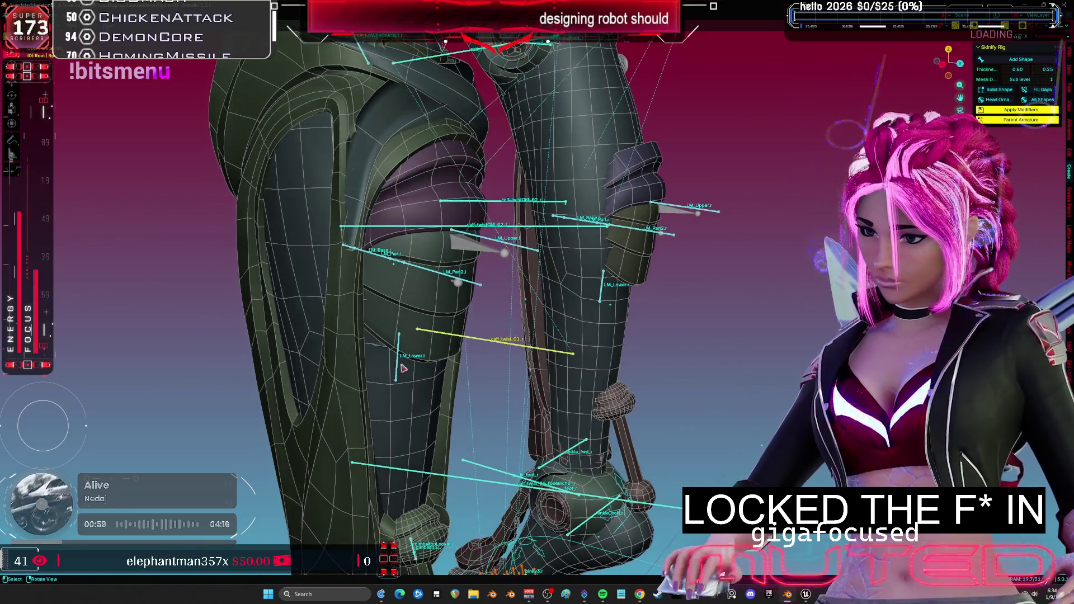
key("g")
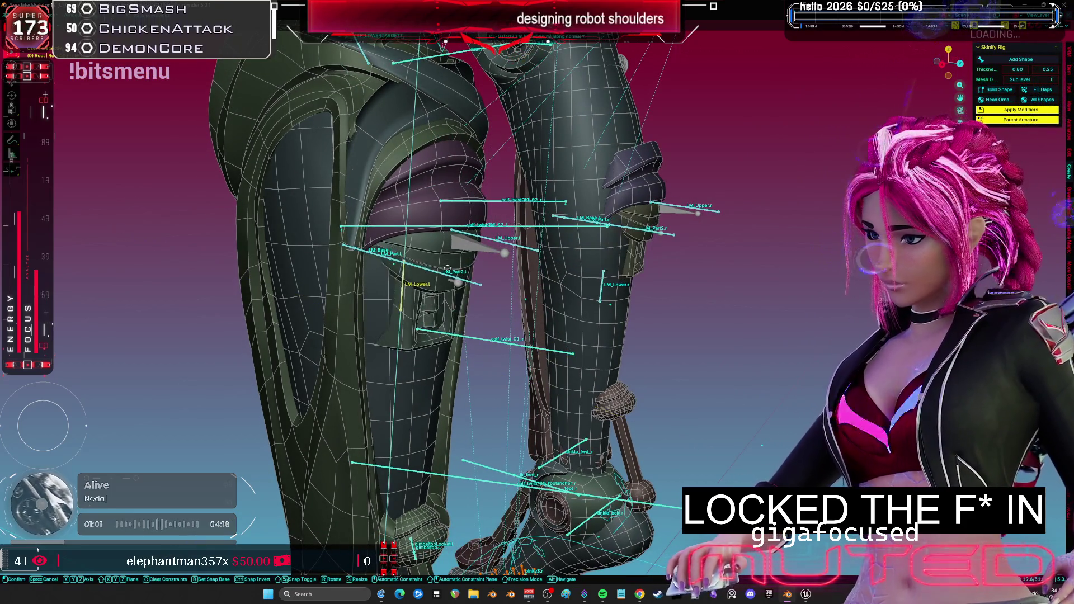
left_click(449, 319)
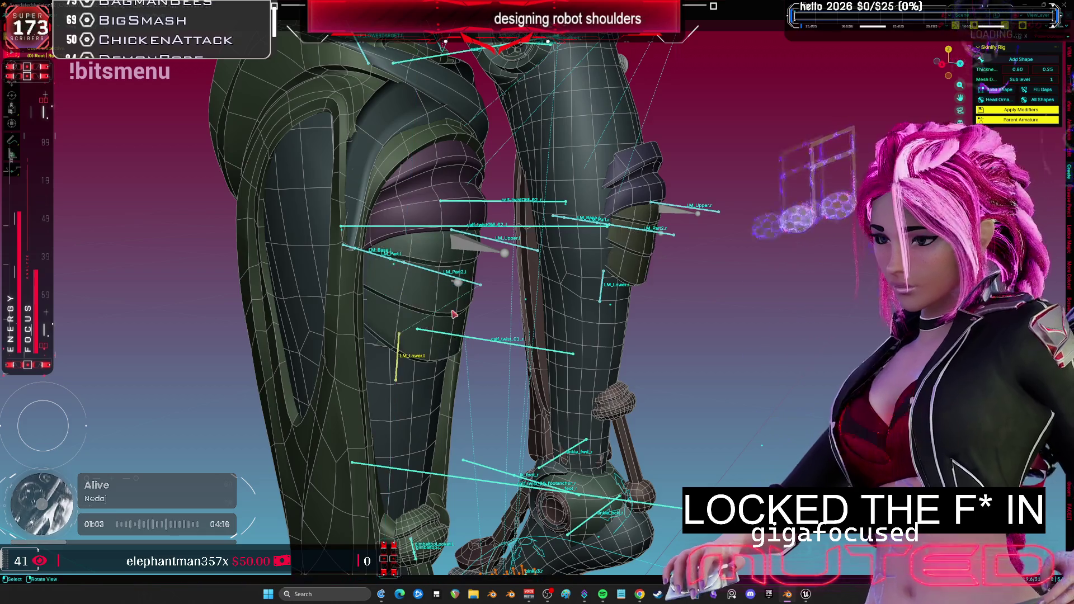
- Raise the knee plate geometry with the overlays temporarily hidden
key("shift+alt+z")
scroll(503, 335, "up", 4)
key("g")
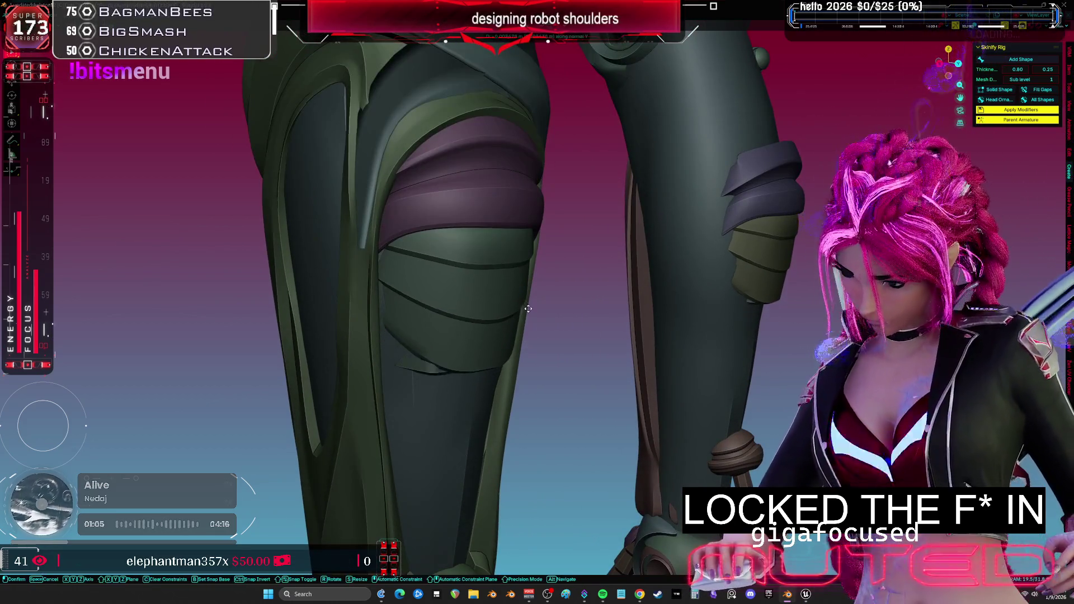
left_click(552, 227)
key("shift+alt+z")
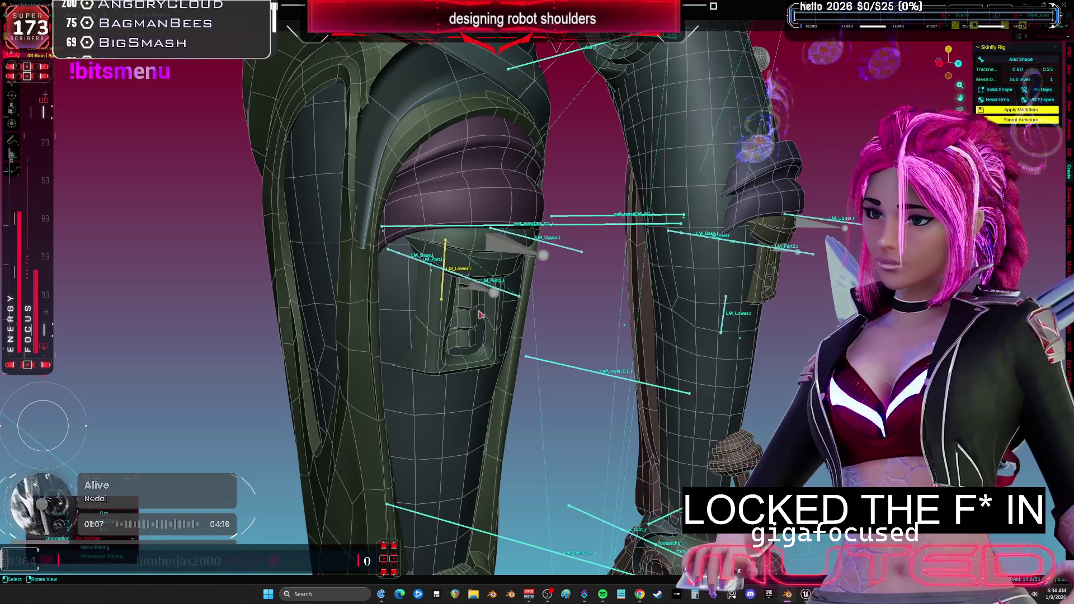
- Shift the left knee bones along X and then Z to sit inside the knee armor
left_click(477, 292)
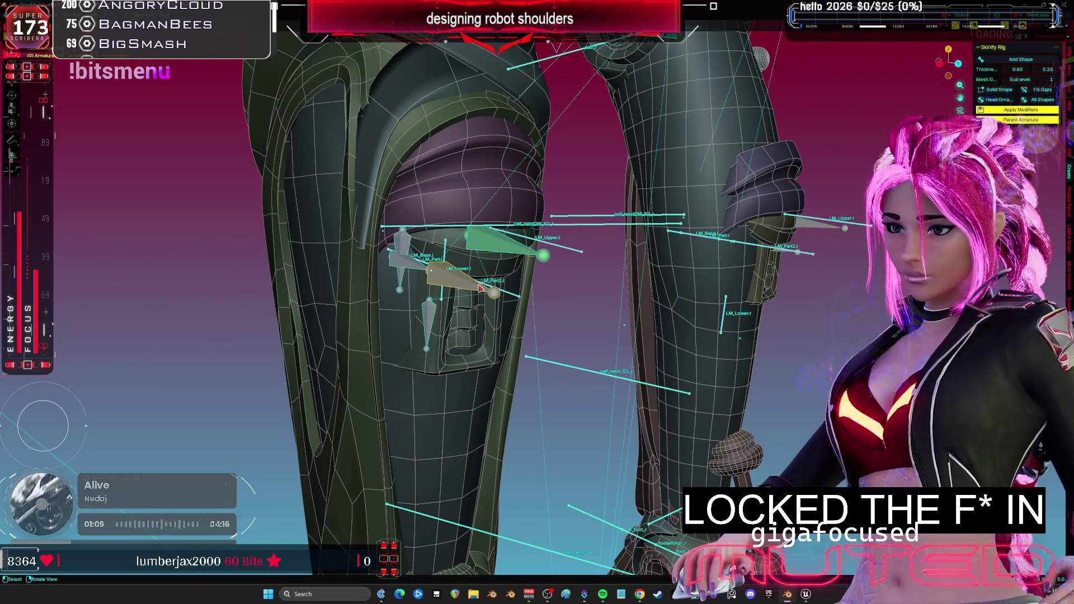
key("g")
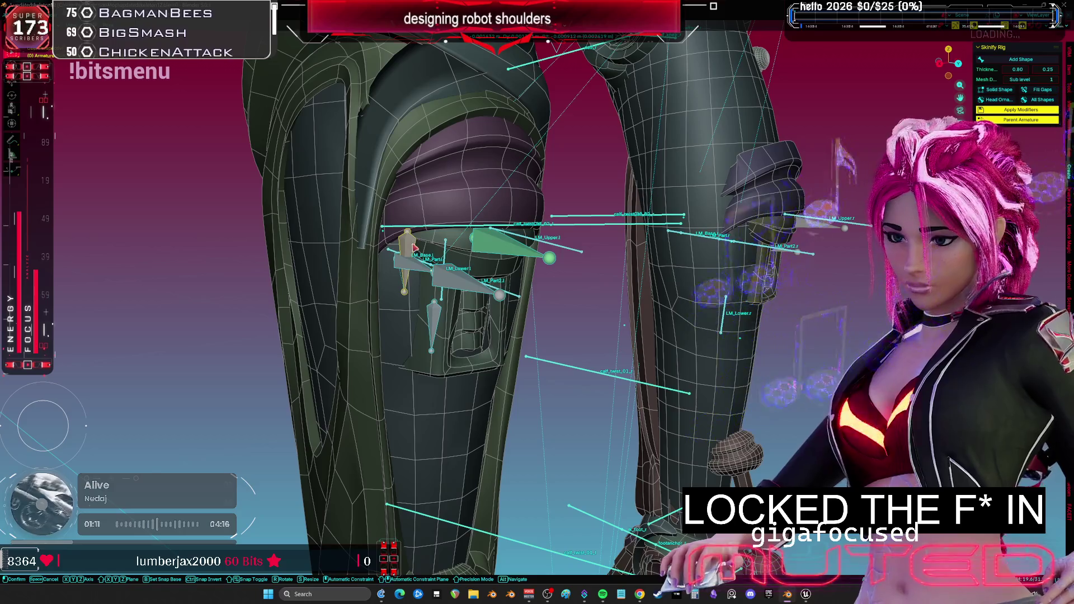
key("x")
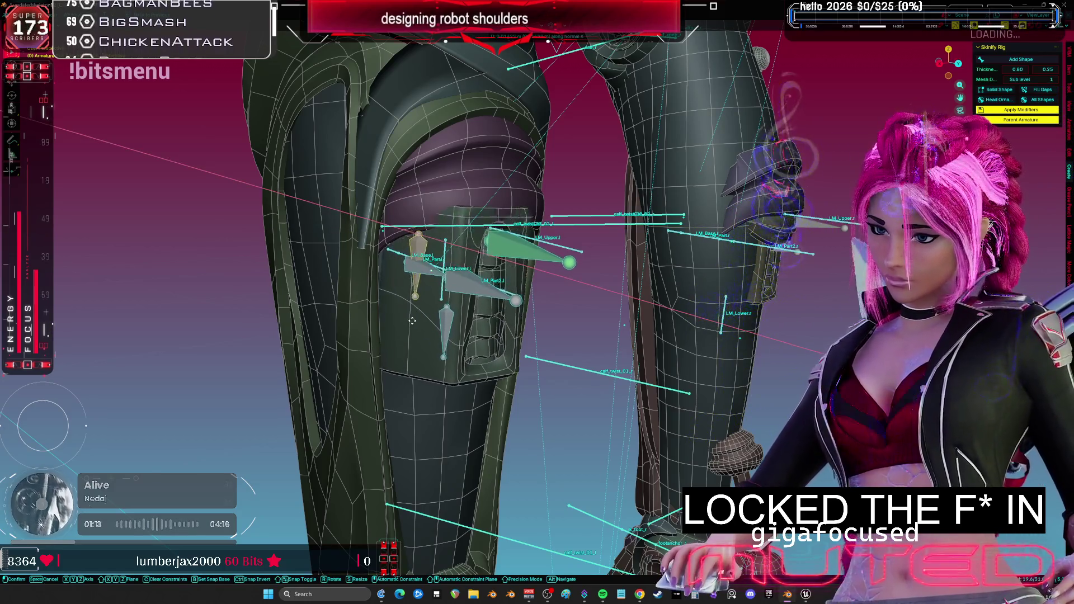
left_click(512, 300)
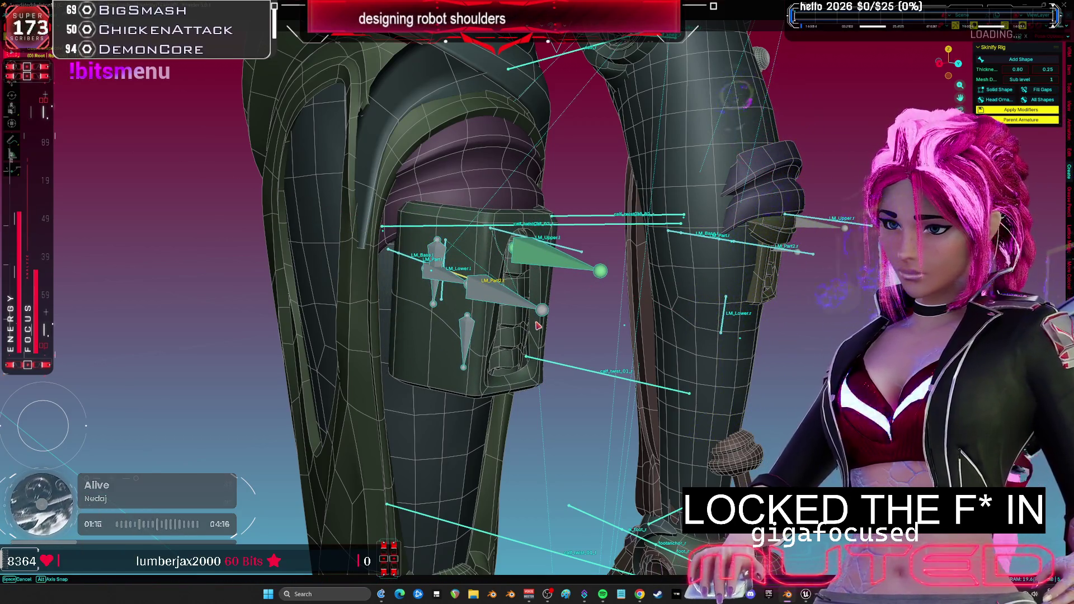
mouse_move(475, 331)
middle_mouse_down()
mouse_move(538, 344)
mouse_move(512, 348)
mouse_move(598, 355)
middle_mouse_up()
key("g")
key("z")
key("z")
left_click(537, 348)
key("g")
key("z")
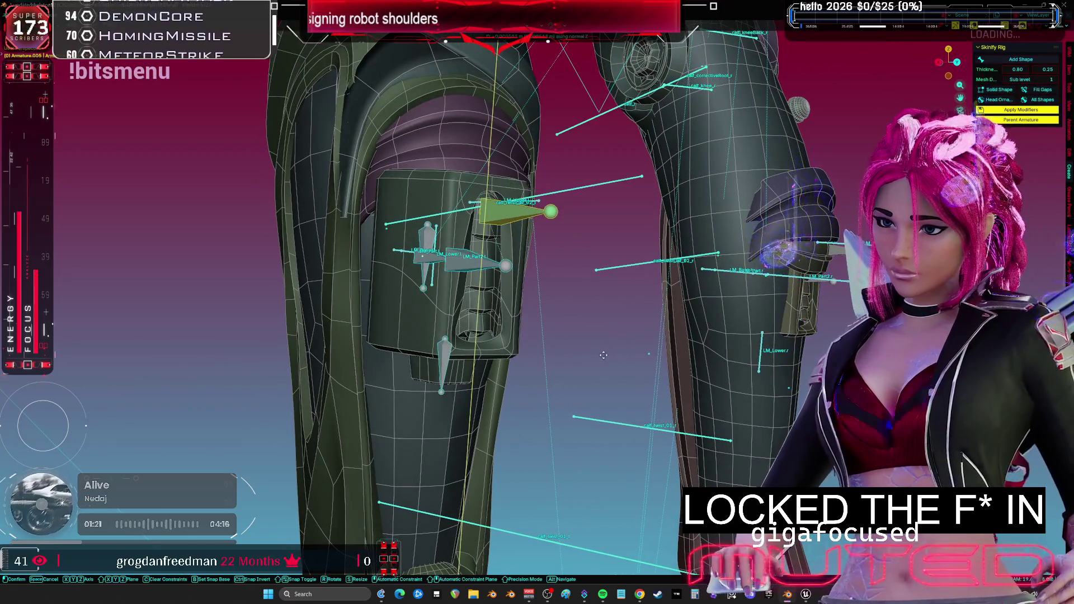
left_click(589, 111)
key("shift+alt+z")
- Switch to Material Preview shading and undo the last two bone adjustments
key("z")
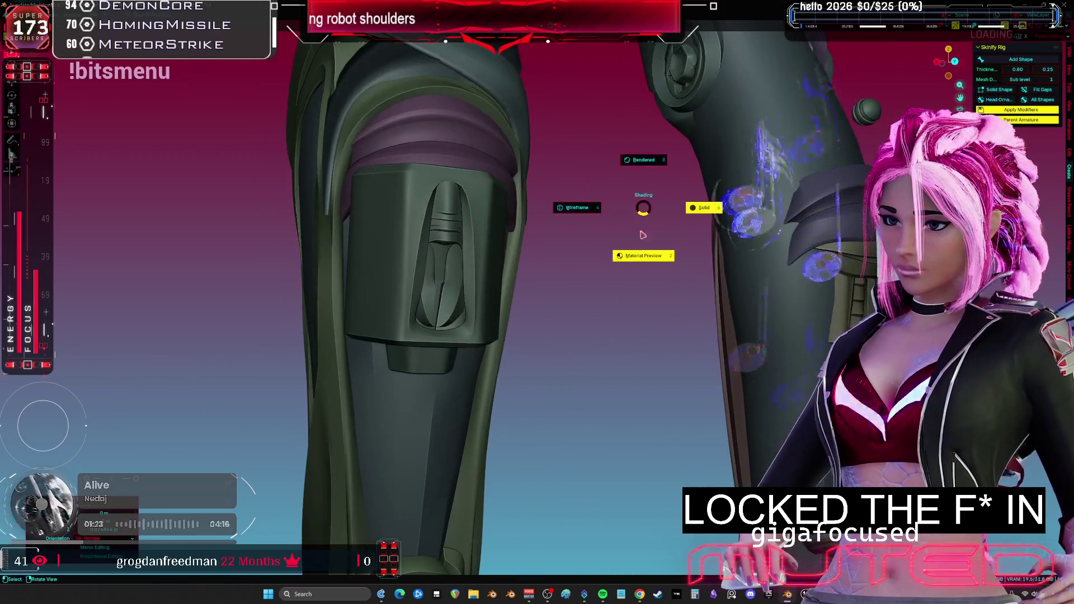
left_click(642, 235)
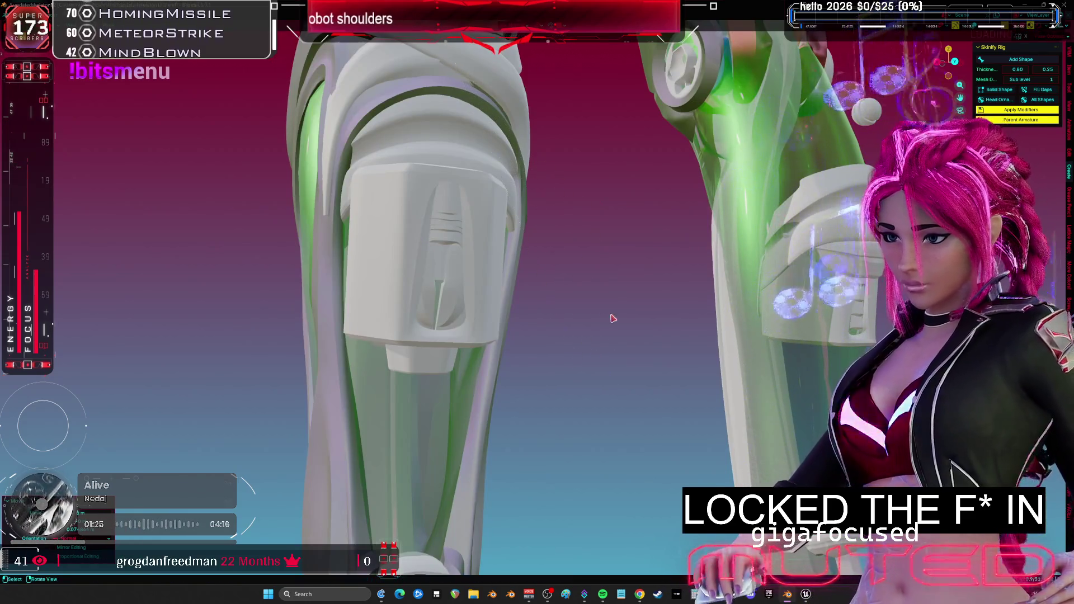
key("shift+alt+z")
key("g")
key("z")
right_click(575, 426)
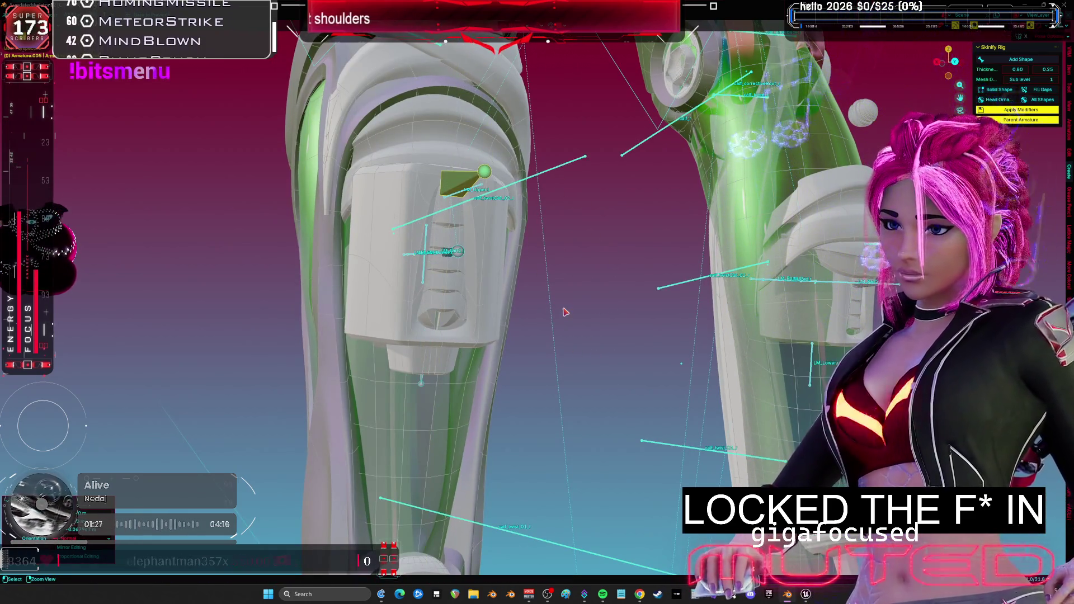
key("ctrl+z")
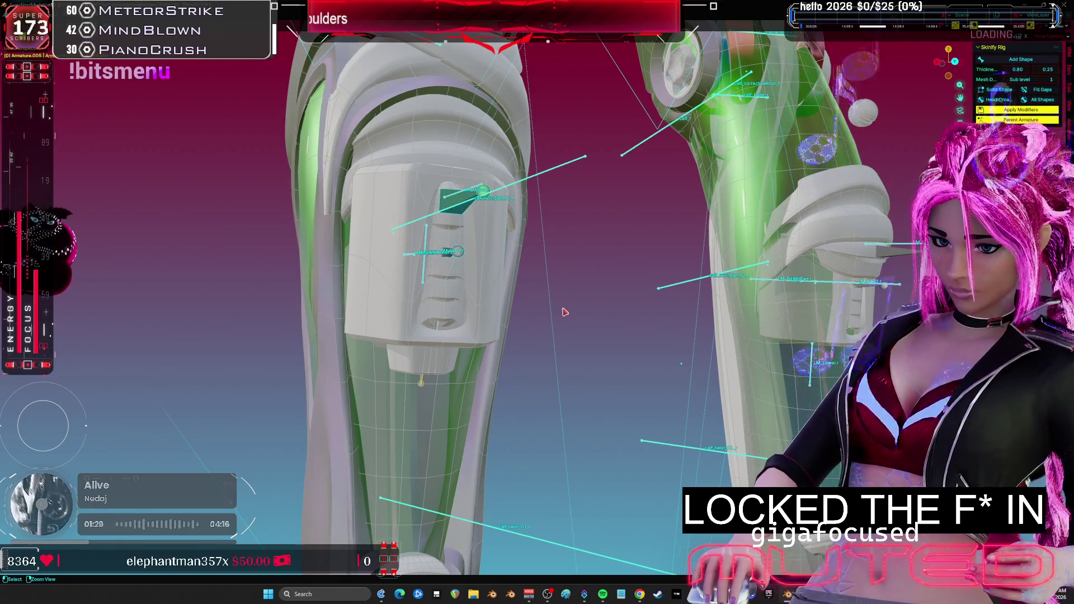
key("ctrl+z")
- Select the Root.001 bone and restore the full layout to view its constraints
scroll(564, 312, "down", 3)
mouse_move(563, 311)
middle_mouse_down()
mouse_move(552, 298)
mouse_move(536, 318)
middle_mouse_up()
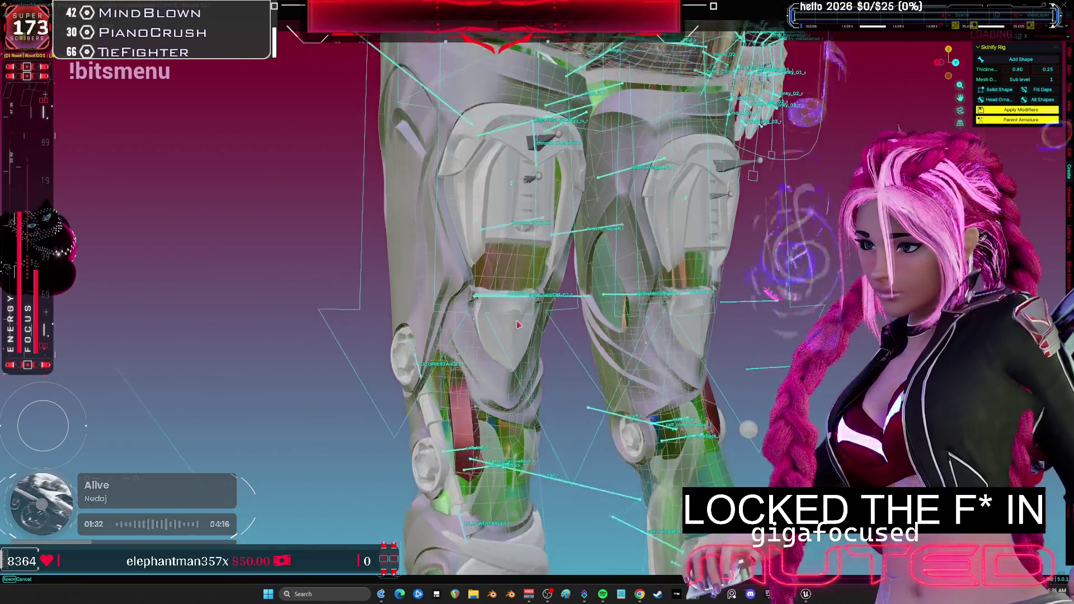
scroll(525, 340, "up", 3)
middle_click_drag(469, 280, 617, 284)
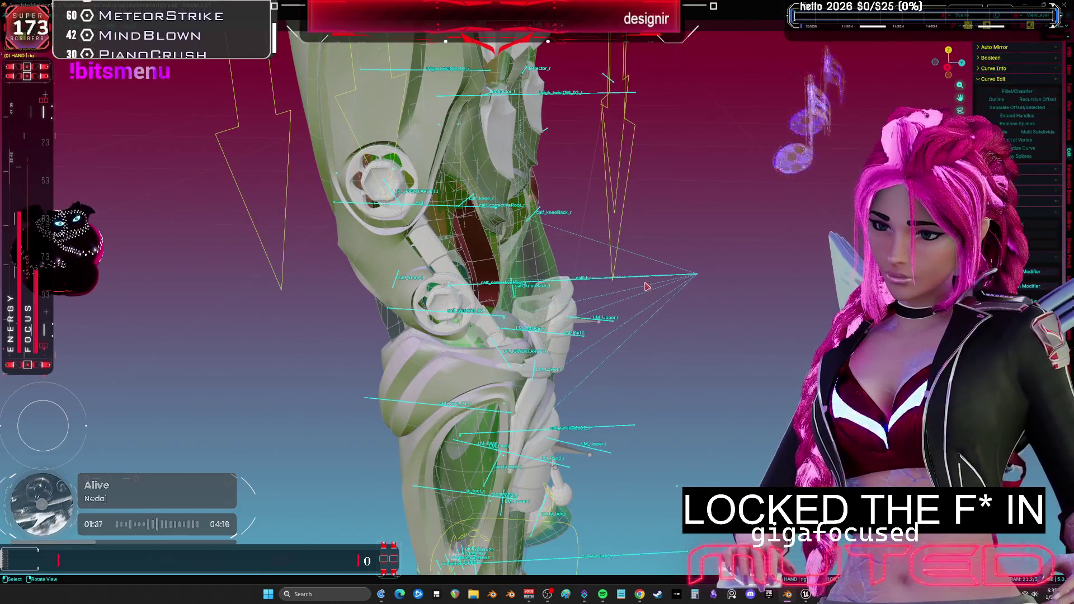
key("a")
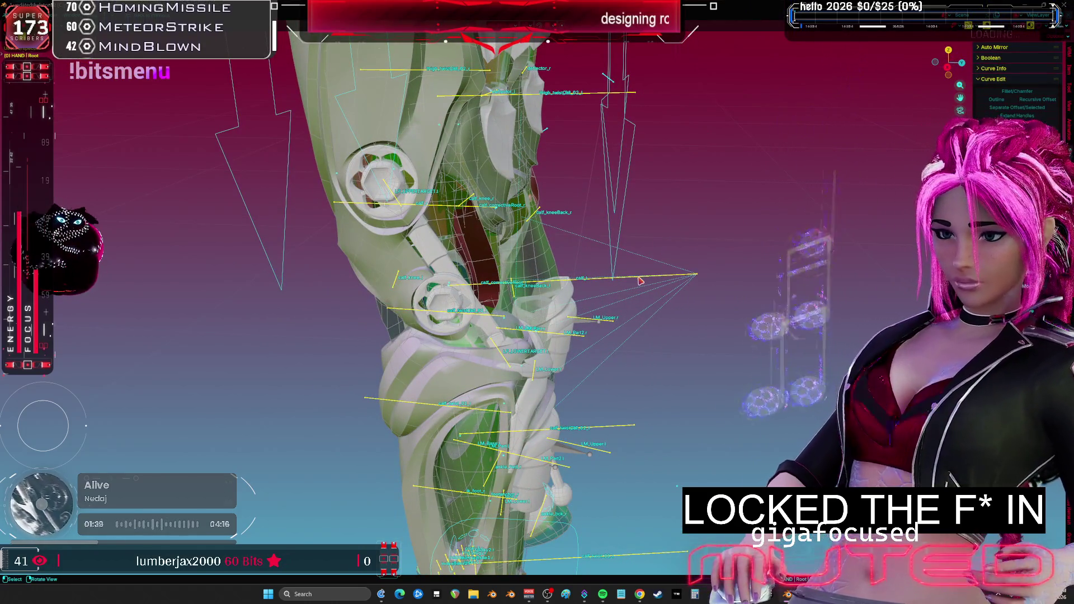
left_click(639, 278)
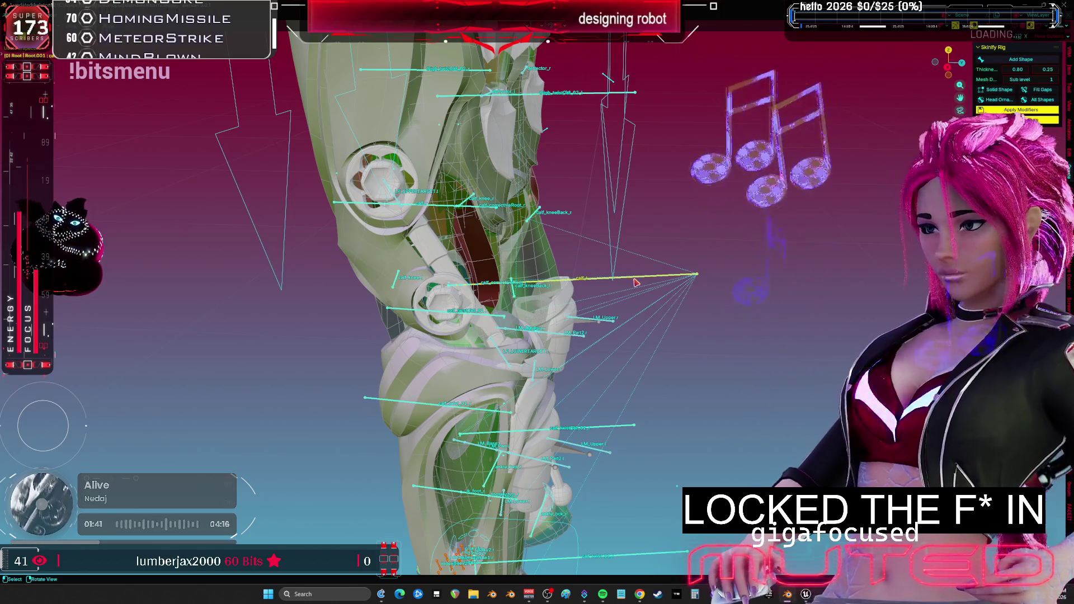
key("ctrl+space")
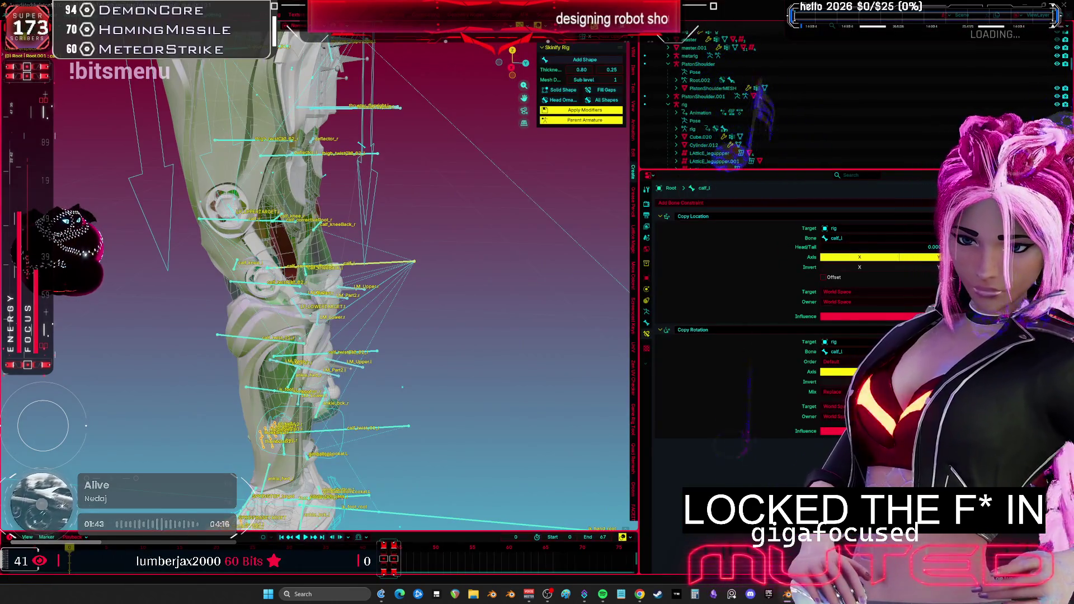
- Rotate the leg bones to bend the leg at the knee in a maximized view
key("ctrl+space")
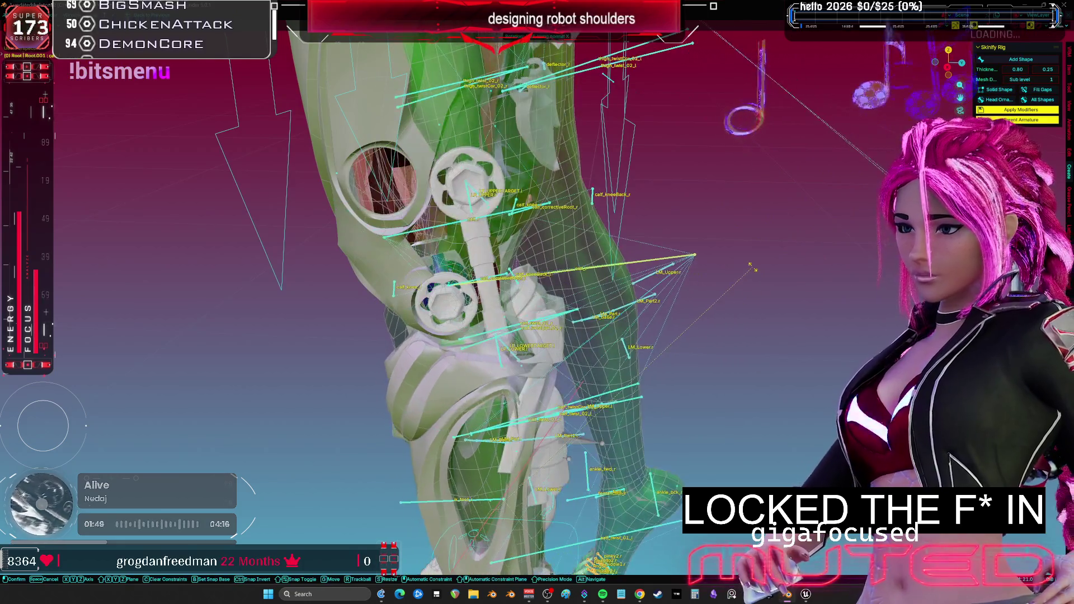
key("period")
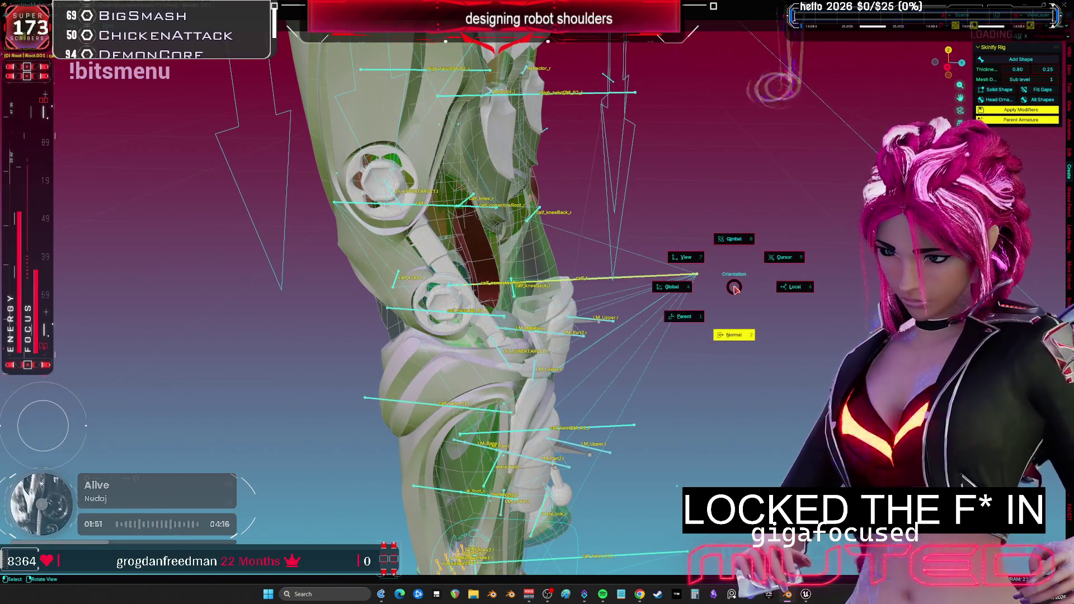
left_click(736, 289)
key("r")
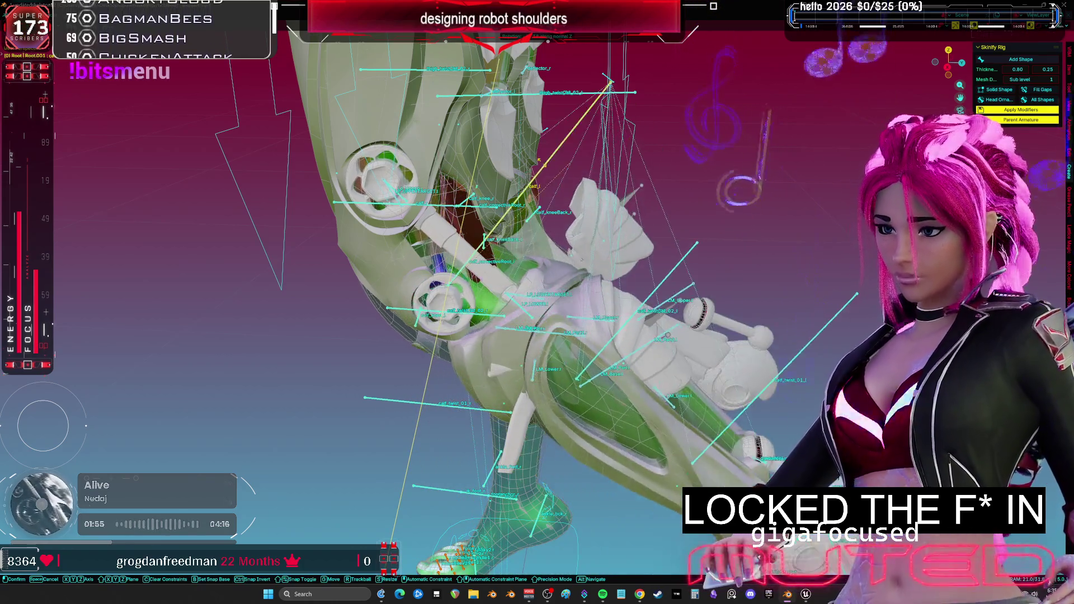
left_click(469, 214)
- Hide the HAND object to inspect how the armor and pistons follow the bent leg
middle_click_drag(468, 214, 554, 261)
left_click(553, 261)
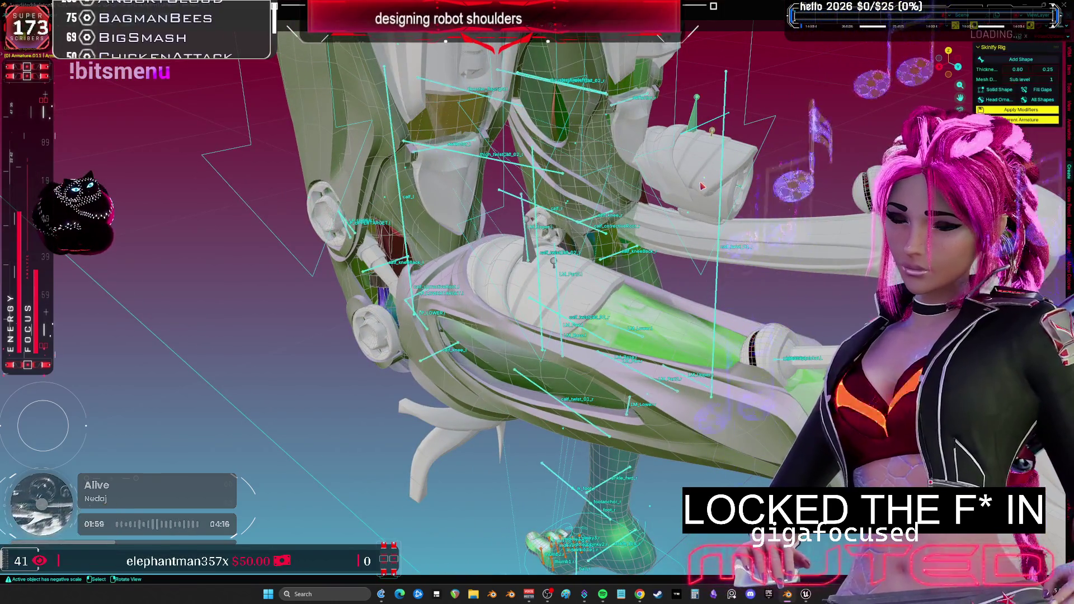
left_click(694, 198)
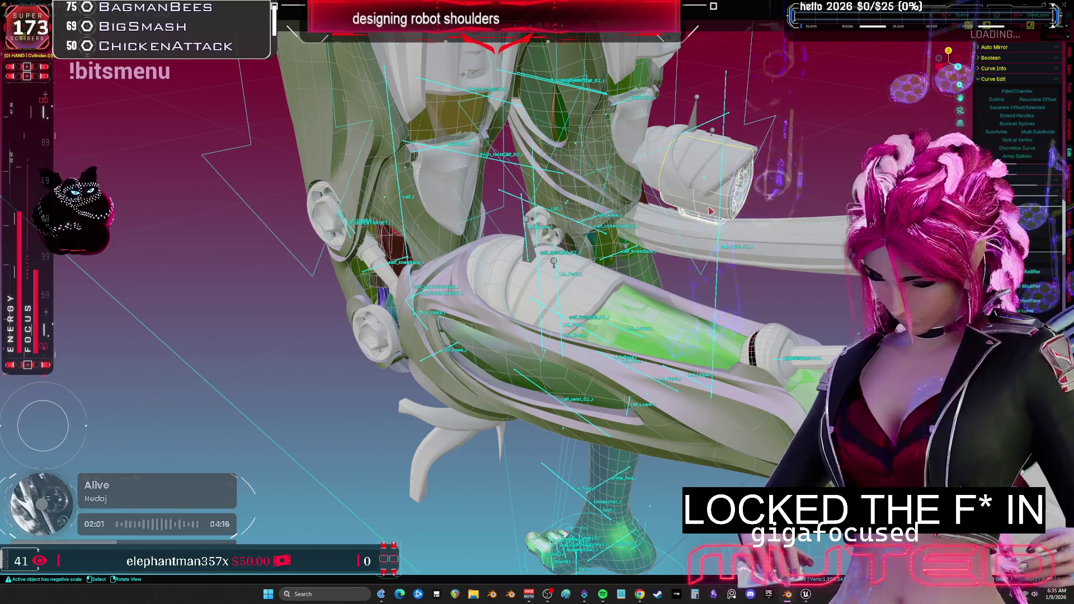
key("h")
middle_click_drag(694, 198, 866, 199)
key("h")
middle_click_drag(843, 235, 779, 255)
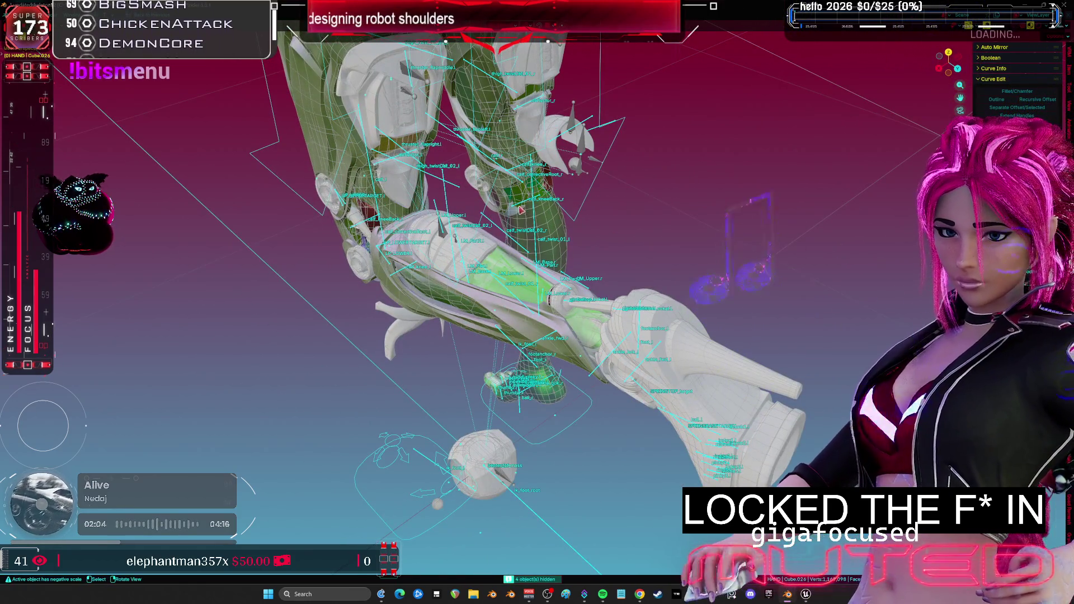
key("ctrl+z")
mouse_move(558, 152)
middle_mouse_down()
mouse_move(567, 198)
mouse_move(473, 267)
middle_mouse_up()
key("ctrl+space")
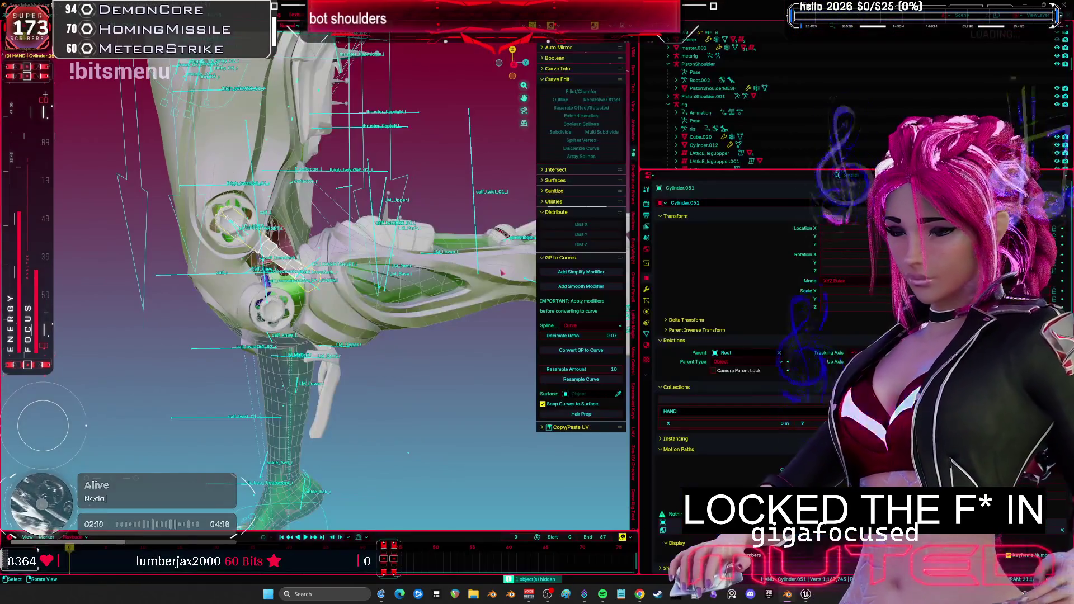
- Assign _METAL_SILVER and _METAL_LIGHT_PURPLE materials to the piston cylinder Cylinder.018
left_click(646, 341)
left_click(671, 391)
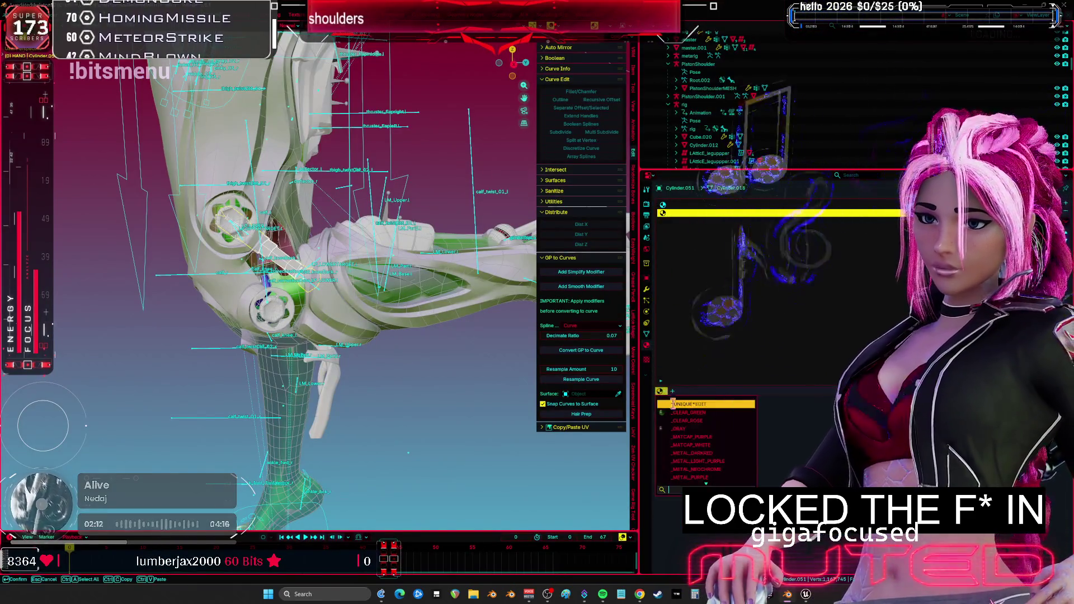
left_click(703, 461)
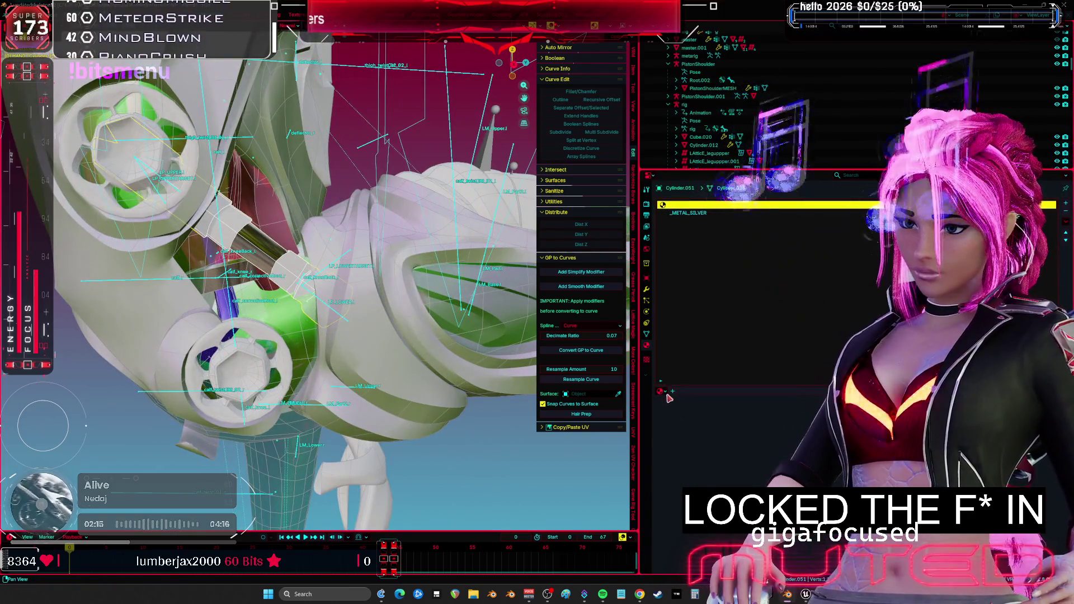
left_click(666, 392)
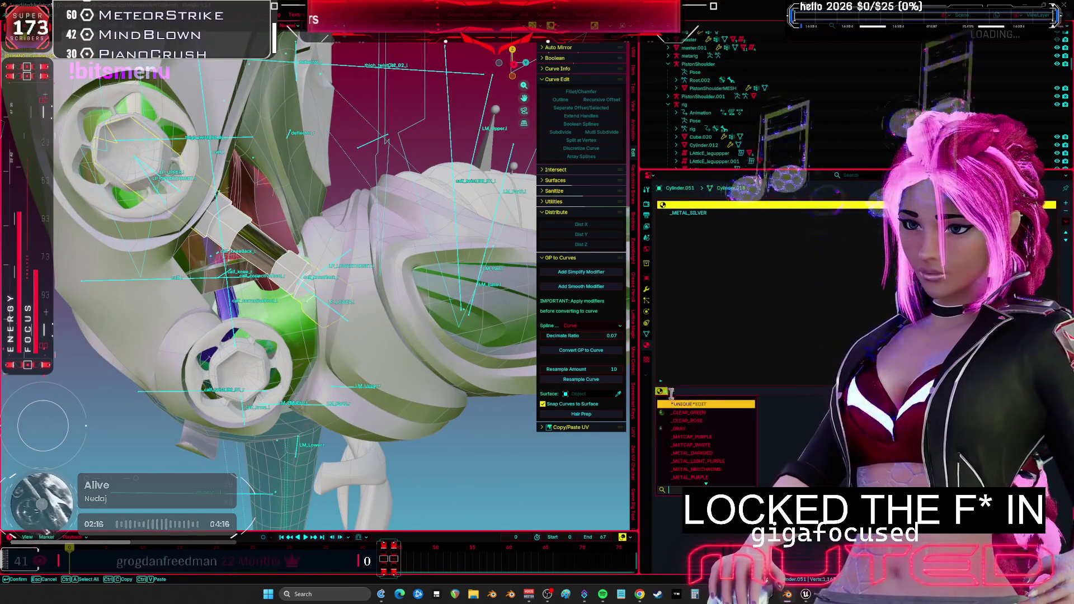
left_click(738, 462)
- Give the round knee wheel Cylinder.009 the _METAL_NEOCHROME chrome material
middle_click_drag(291, 358, 274, 352)
left_click(275, 351)
left_click(661, 391)
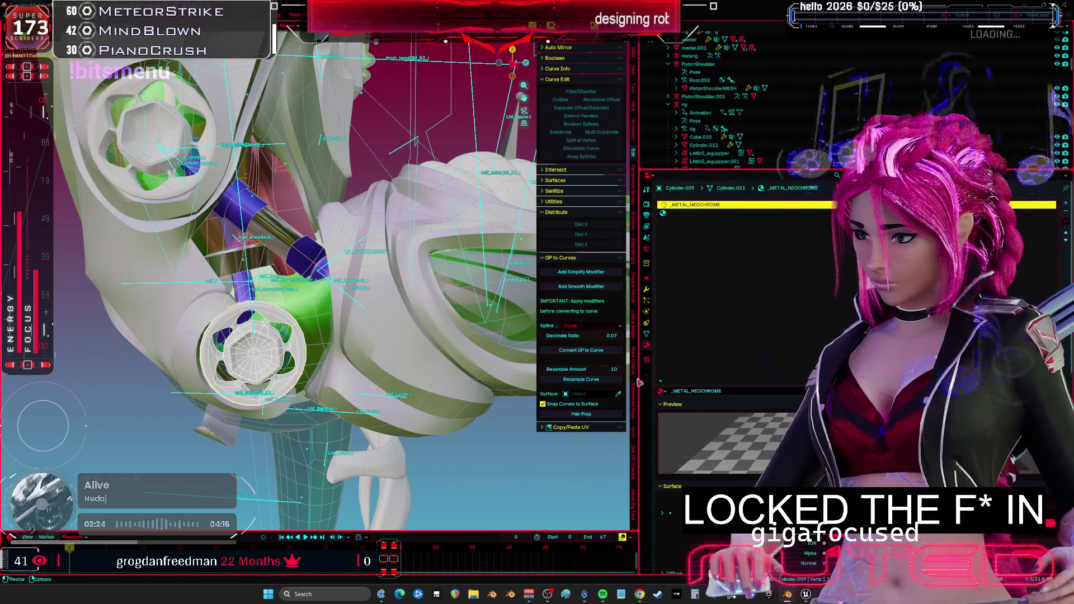
left_click(675, 213)
left_click(660, 391)
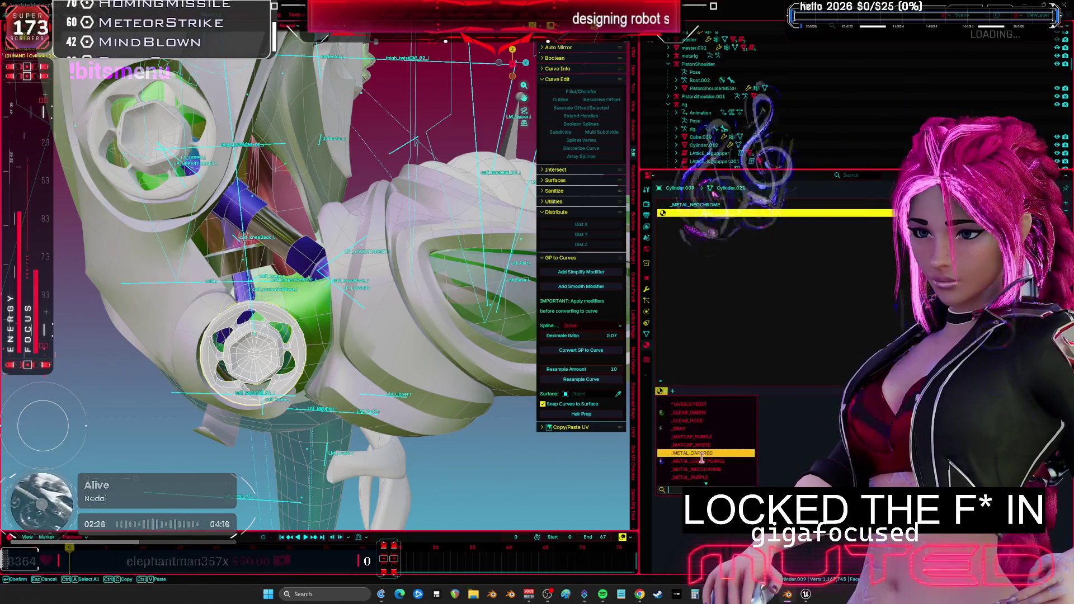
left_click(699, 425)
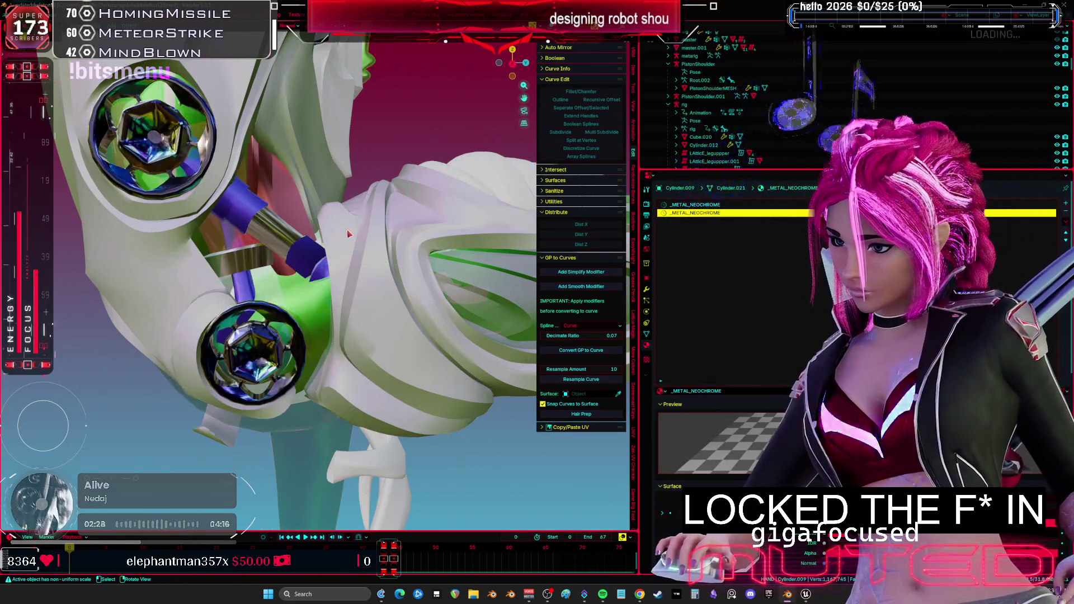
key("ctrl+space")
mouse_move(503, 263)
middle_mouse_down()
mouse_move(550, 280)
mouse_move(579, 120)
middle_mouse_up()
left_click(579, 120)
- Clear user transforms on all bones, then test-rotate the lower leg and cancel
key("a")
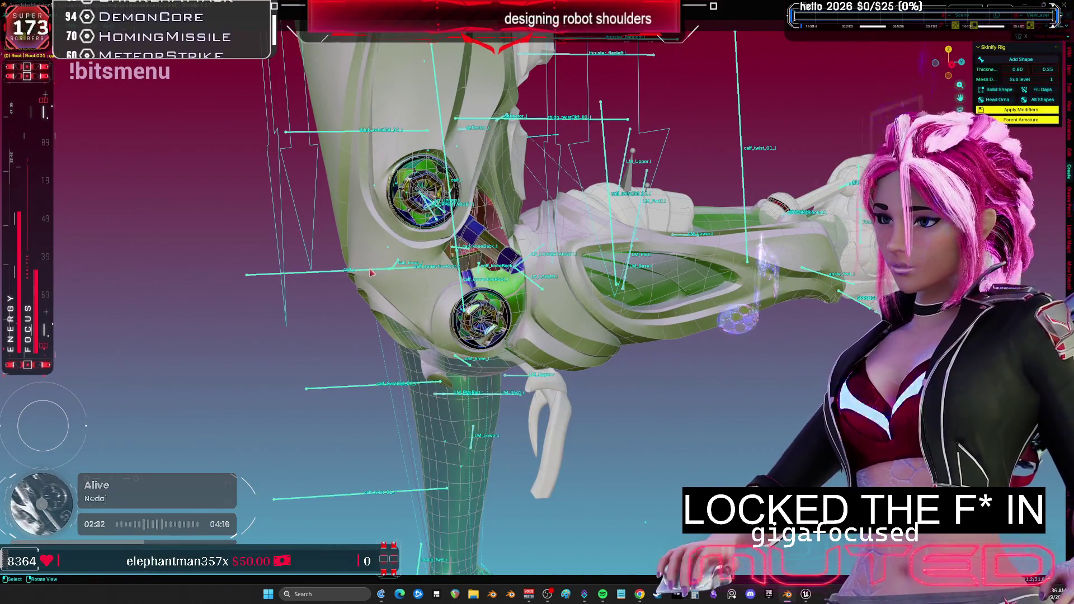
right_click(463, 274)
key("Return")
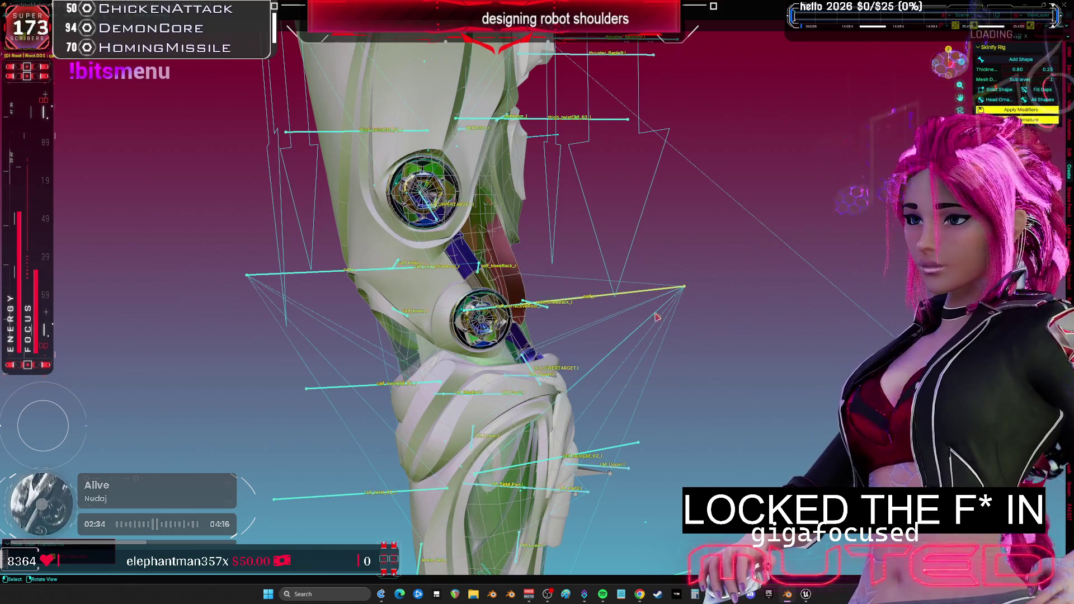
key("shift+alt+z")
key("r")
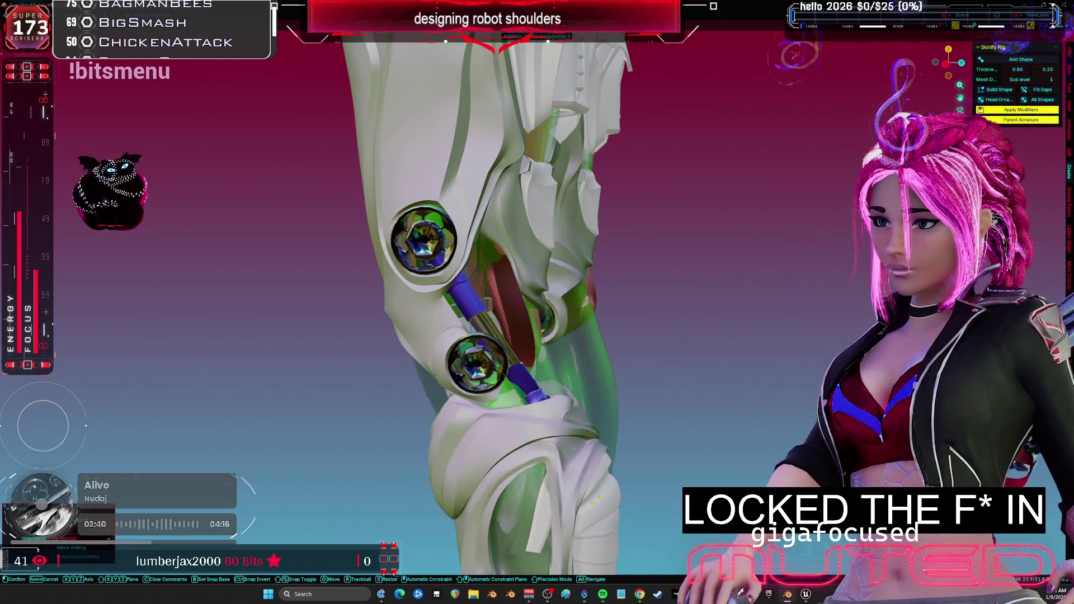
key("Escape")
key("shift+alt+z")
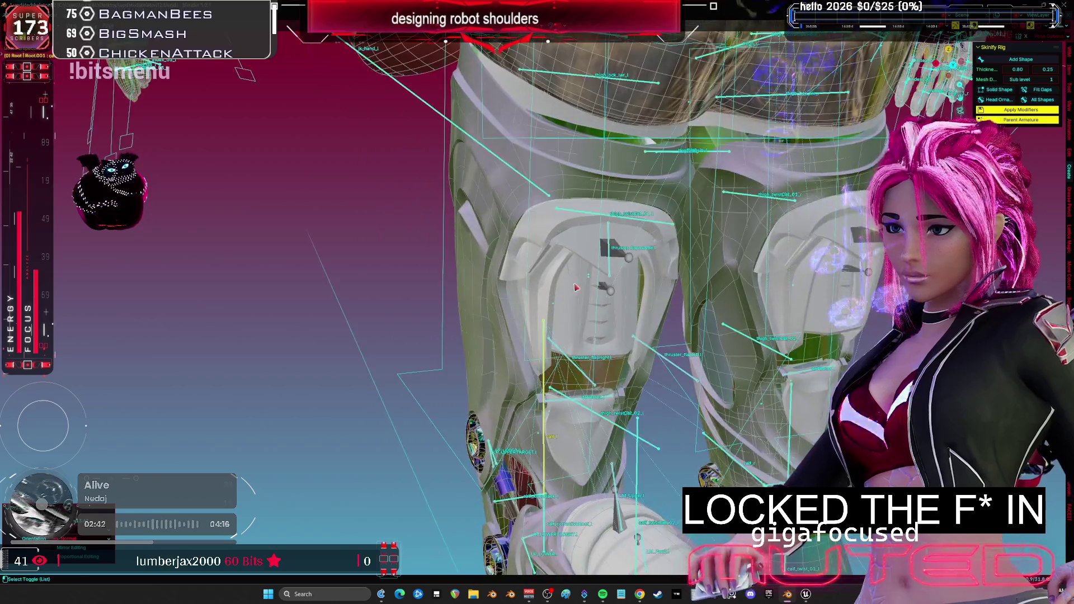
- Test-rotate the selected bone again from the front, then reset all bones to rest pose
middle_click_drag(576, 288, 596, 244)
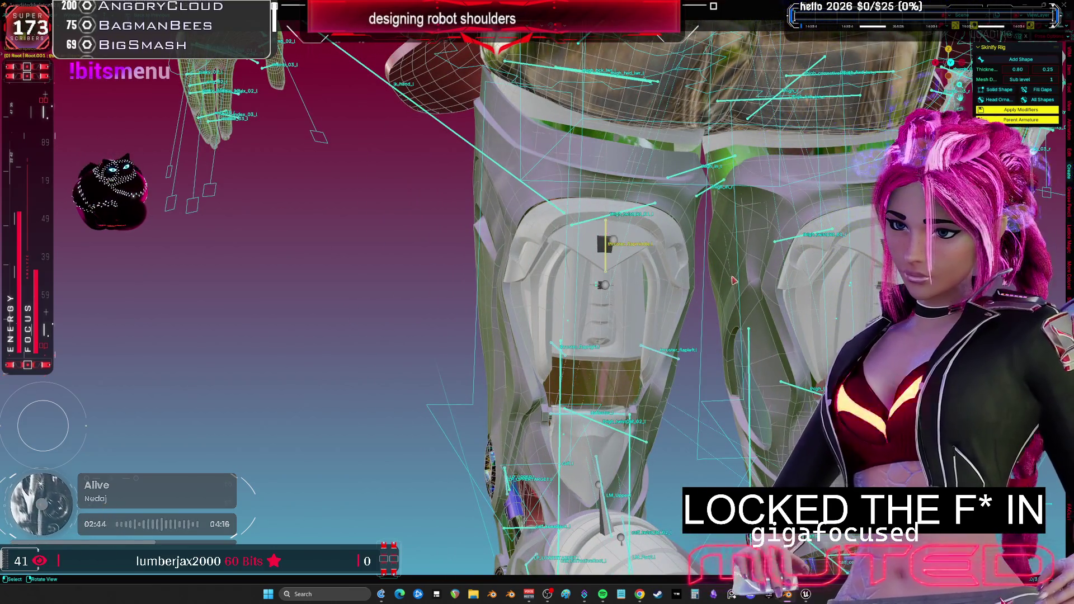
middle_click_drag(735, 280, 756, 271)
key("r")
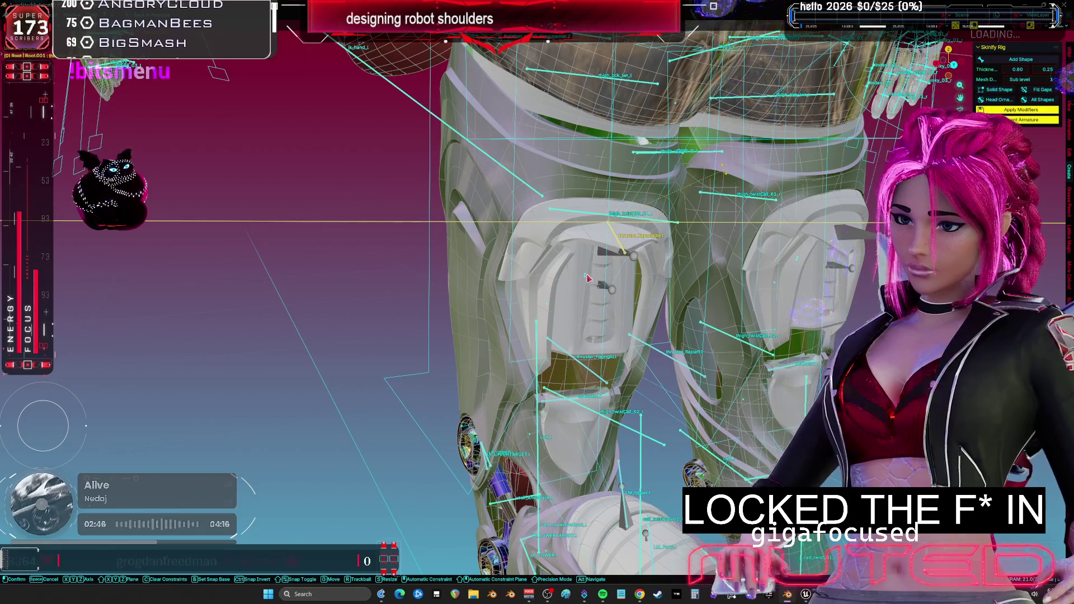
key("Escape")
scroll(587, 278, "up", 3)
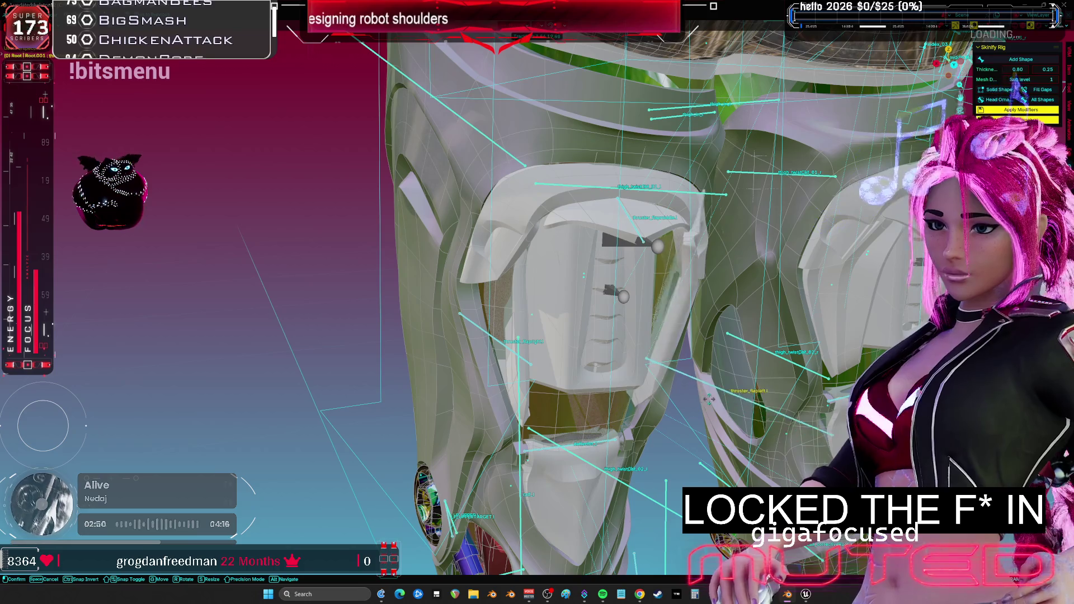
left_click(622, 352)
mouse_move(615, 313)
middle_mouse_down()
mouse_move(597, 161)
mouse_move(775, 245)
middle_mouse_up()
- Step the timeline forward to frame 19 and orbit around the whole rig
key("b")
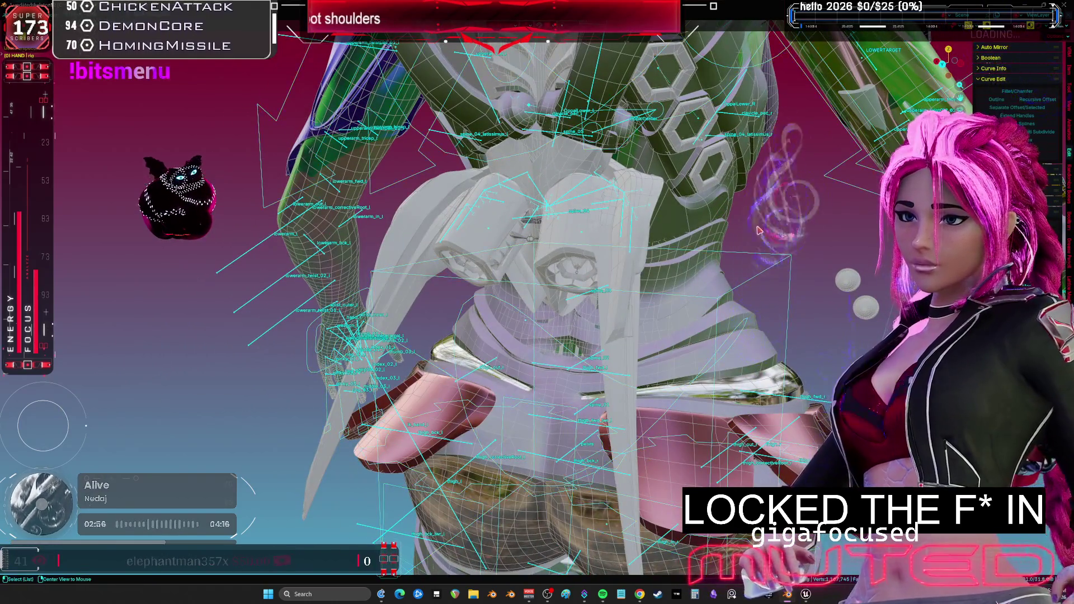
key("Right")
key("Right")
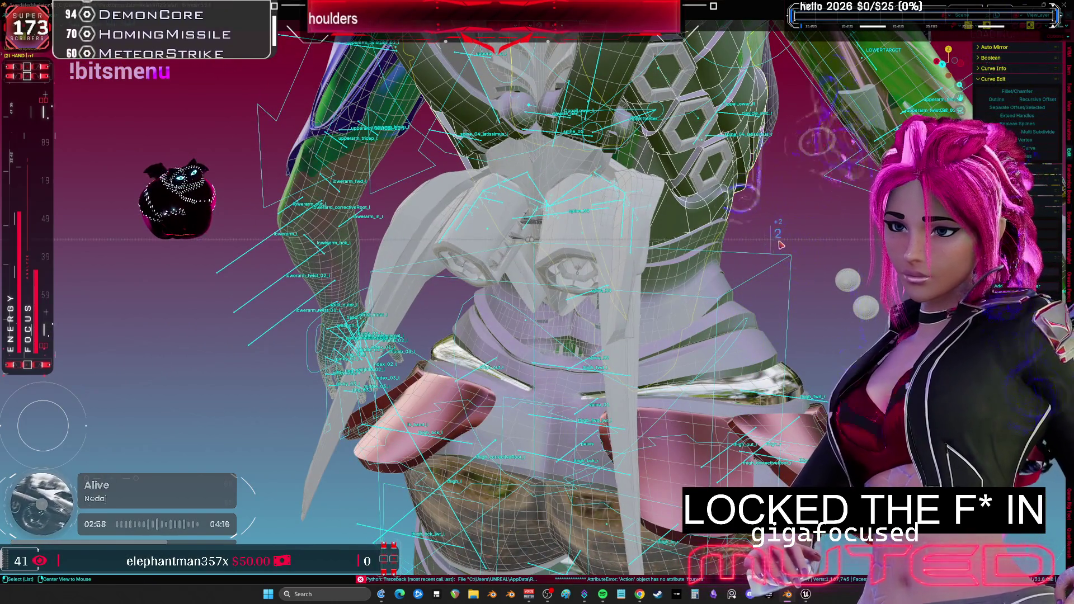
key("Right")
key("Right")
key("Right")
mouse_move(662, 263)
middle_mouse_down()
mouse_move(631, 205)
mouse_move(482, 335)
middle_mouse_up()
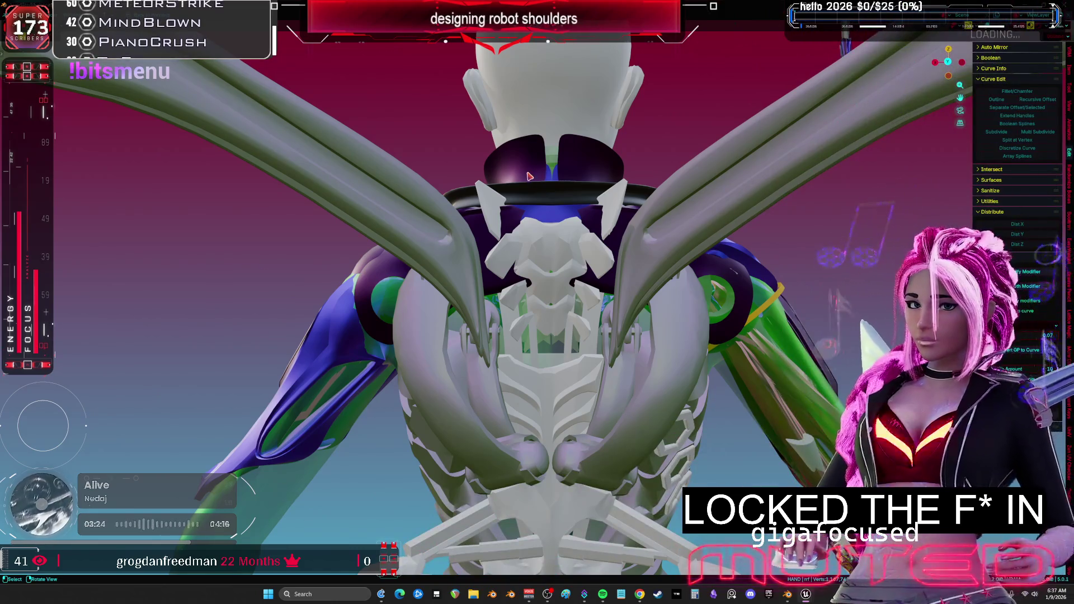
- Move the white striped abdomen panel and outer torso shell aside to expose the ribcage
mouse_move(529, 210)
middle_mouse_down()
mouse_move(436, 242)
mouse_move(468, 190)
middle_mouse_up()
key("g")
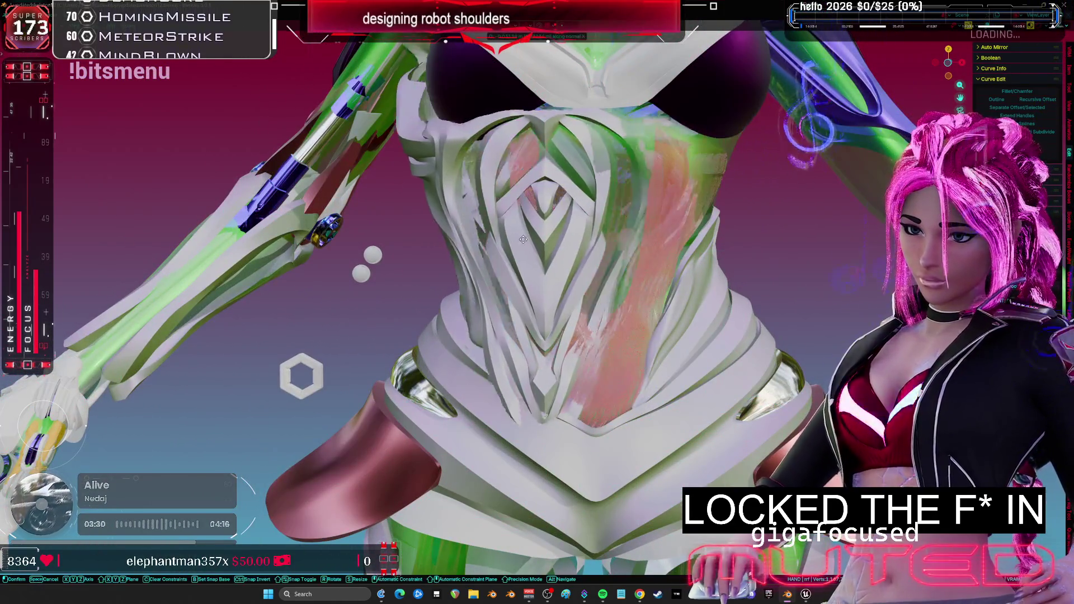
left_click(241, 222)
scroll(241, 222, "down", 2)
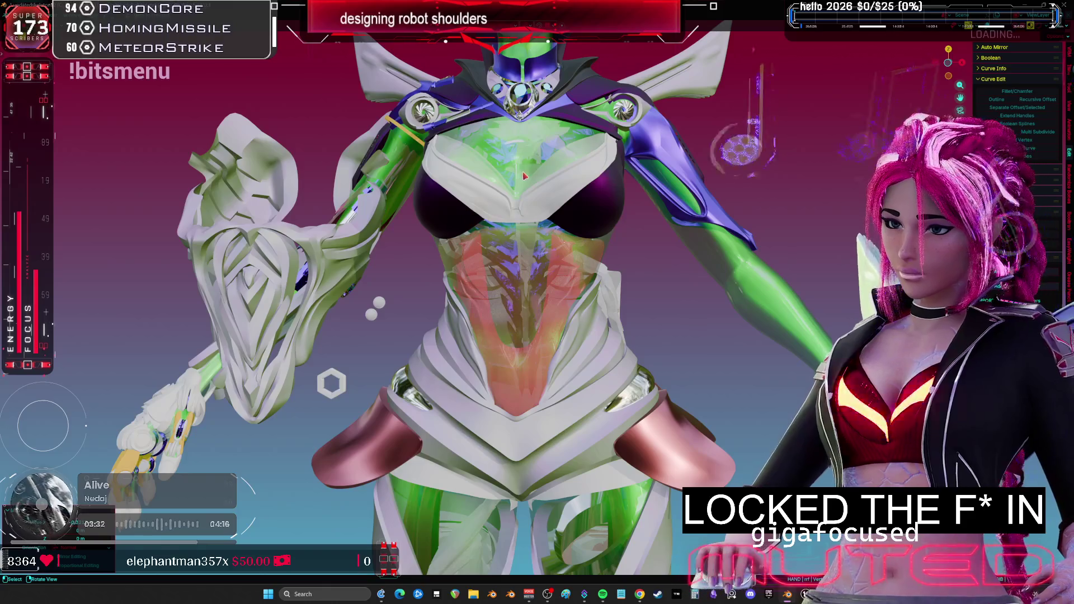
key("g")
left_click(602, 243)
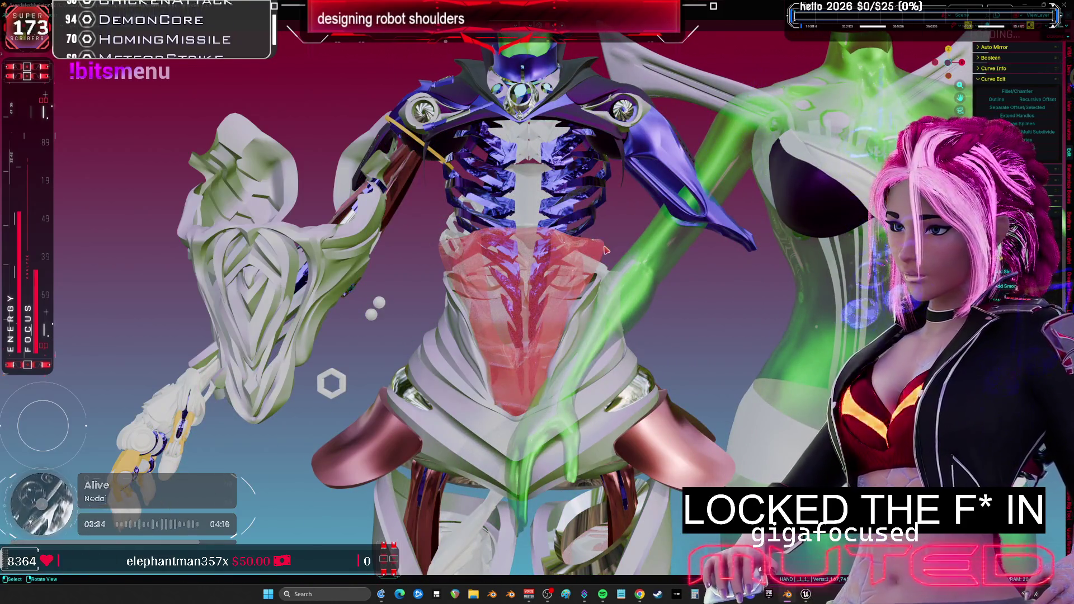
- Shift the red translucent abdomen panel left and the white ornate armour piece to centre
key("g")
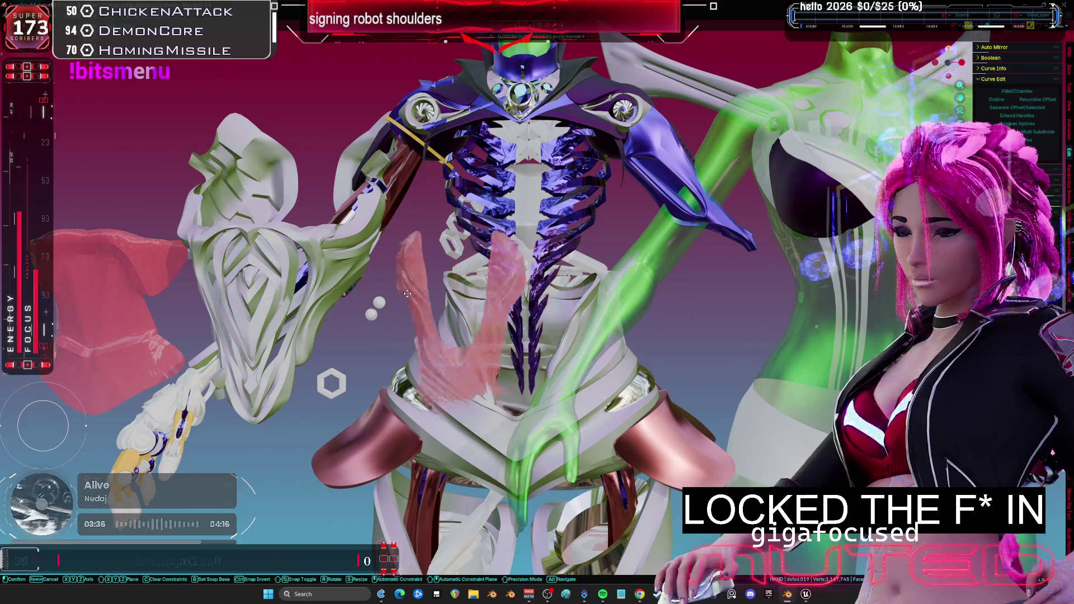
mouse_move(478, 302)
middle_mouse_down()
mouse_move(325, 270)
mouse_move(352, 284)
middle_mouse_up()
key("g")
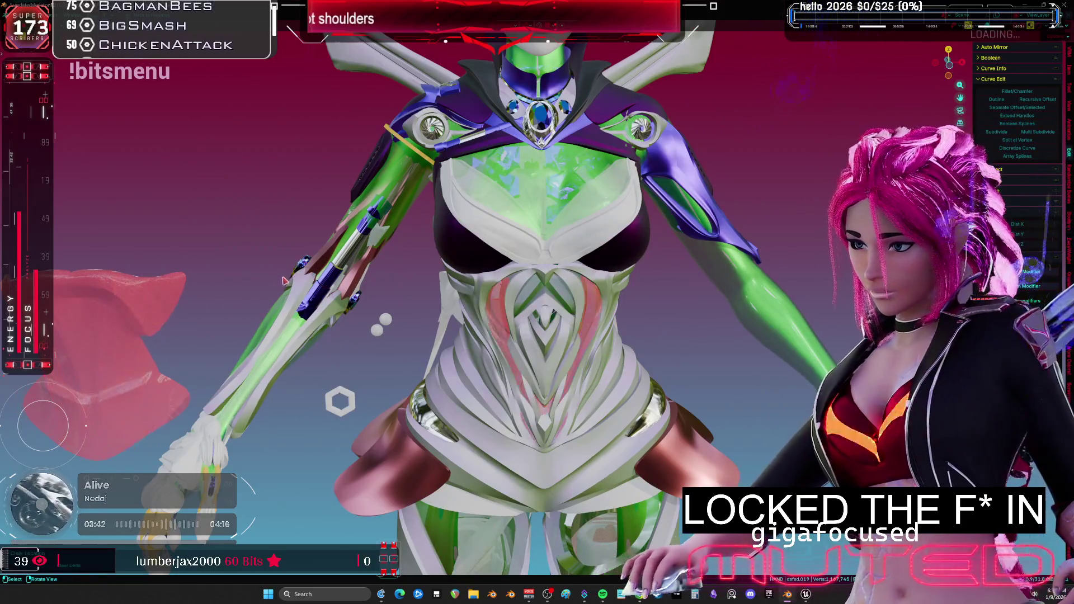
middle_click_drag(284, 281, 428, 204)
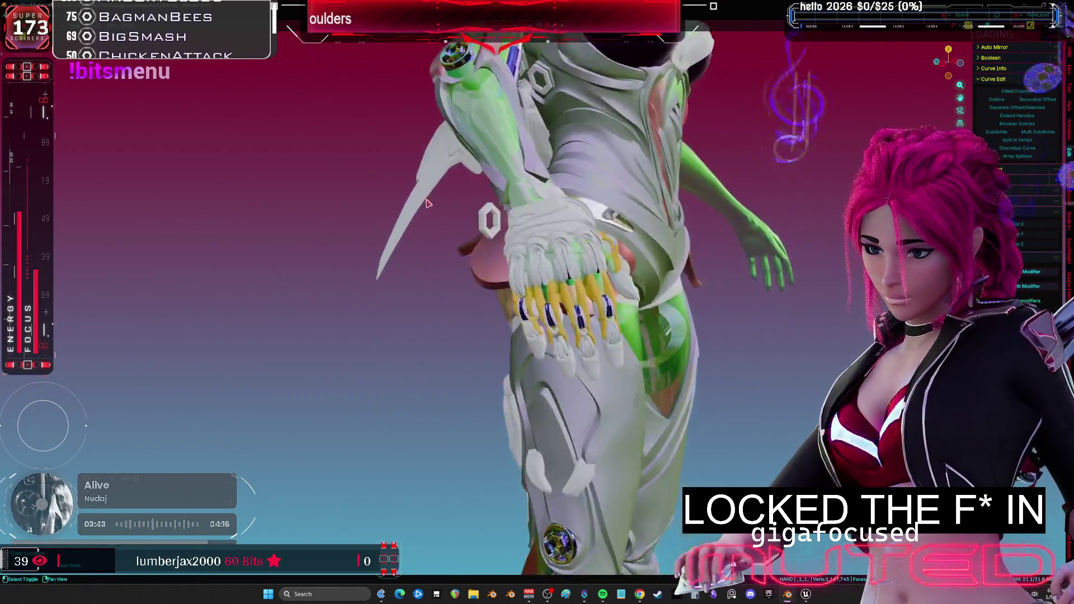
scroll(427, 203, "up", 5)
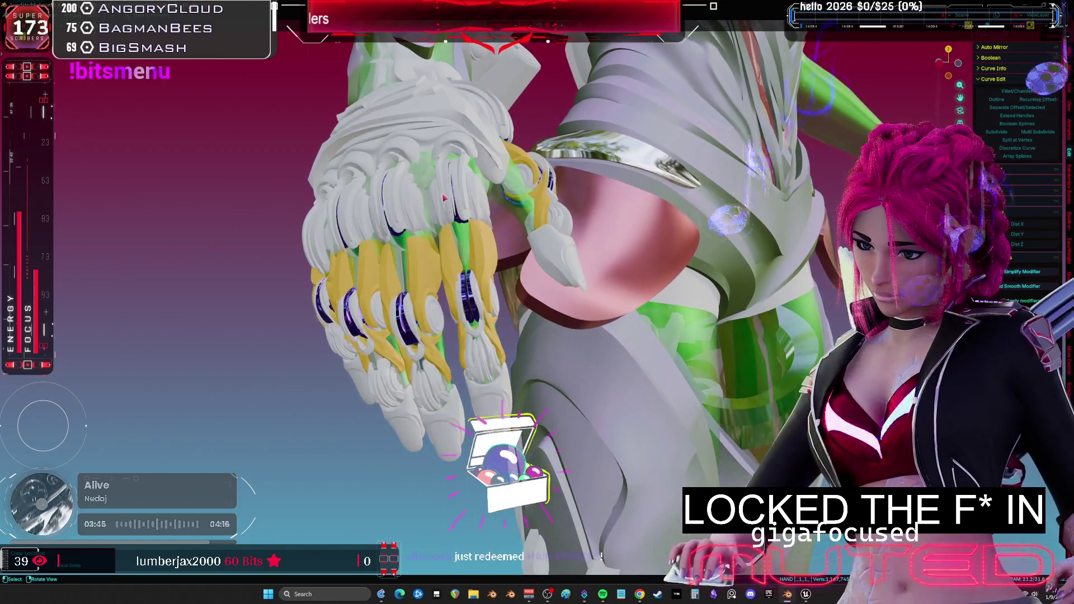
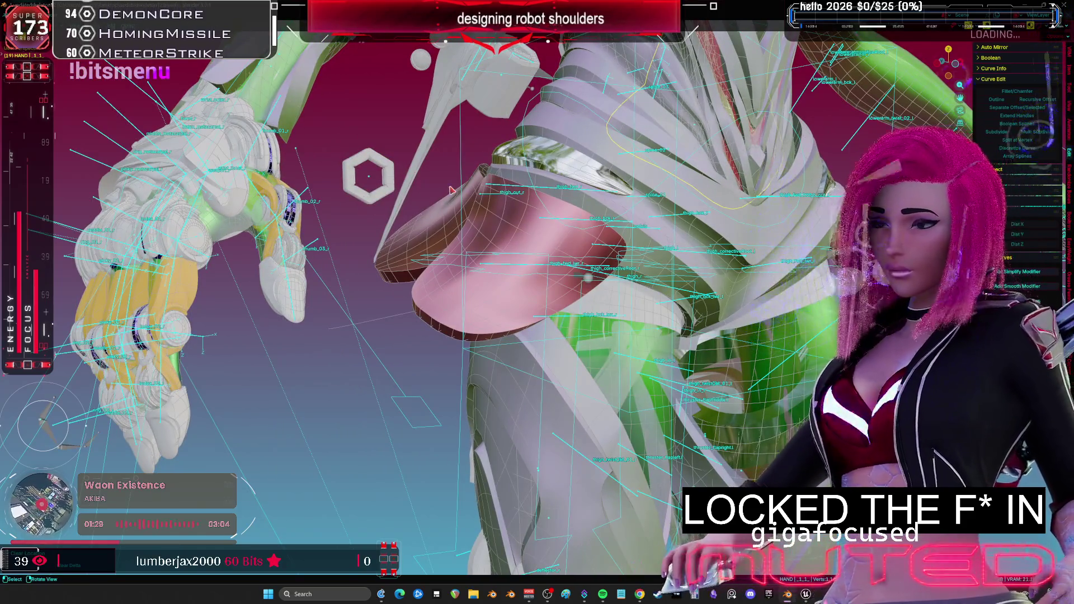
- Orbit around the character's shoulders and chest, making the Root bone and then the HAND object active
scroll(452, 190, "down", 10)
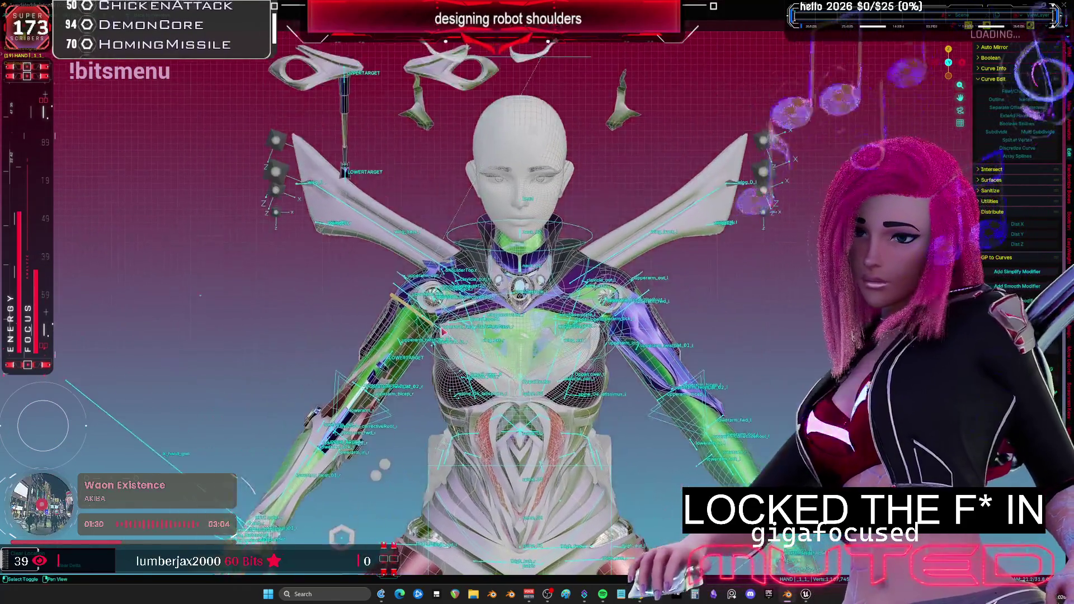
scroll(443, 332, "up", 5)
middle_click_drag(443, 332, 685, 263)
middle_click_drag(564, 274, 573, 278)
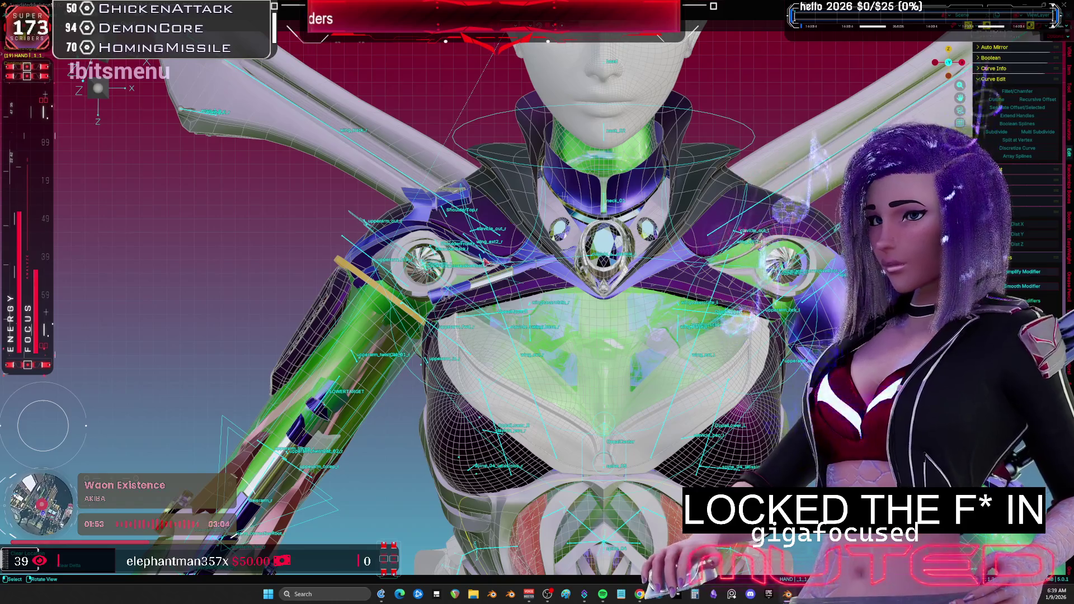
mouse_move(489, 214)
middle_mouse_down()
mouse_move(493, 241)
mouse_move(572, 268)
middle_mouse_up()
key("KP_1")
scroll(476, 253, "up", 4)
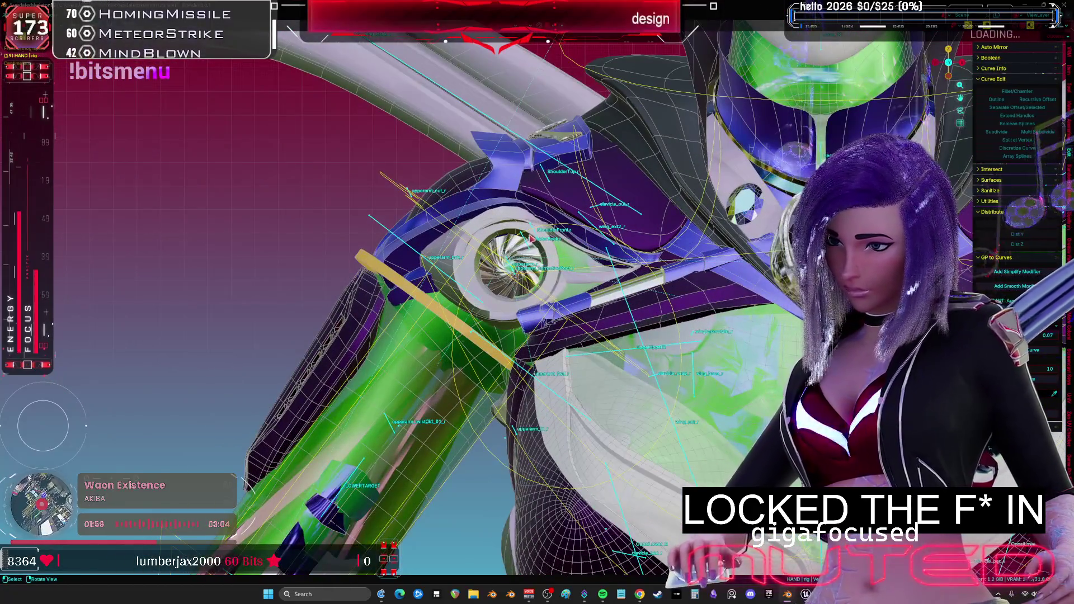
left_click(573, 268)
scroll(573, 268, "down", 3)
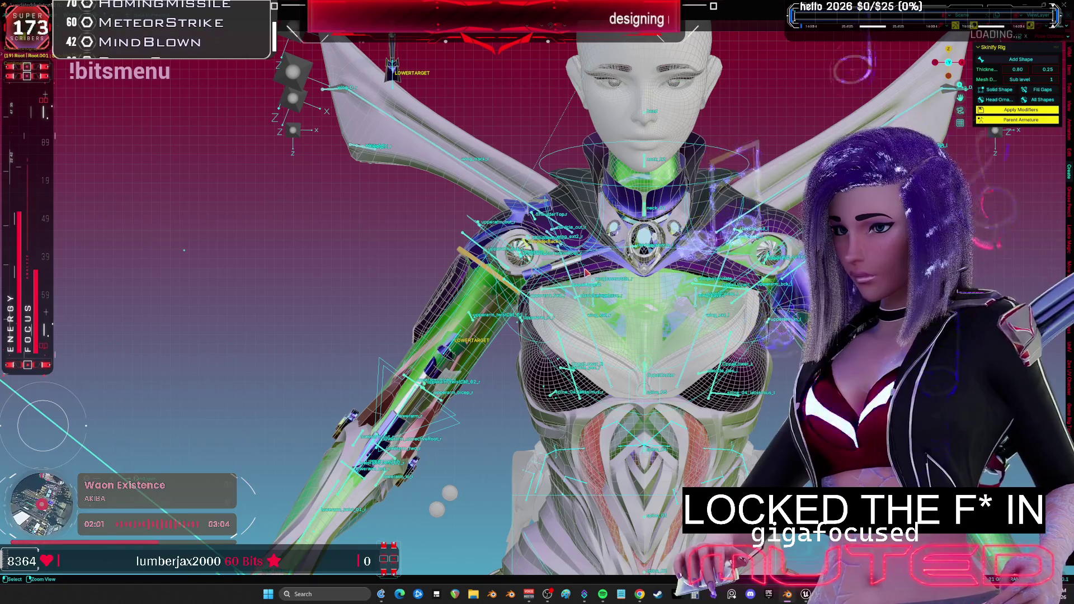
left_click(587, 272)
mouse_move(586, 272)
middle_mouse_down()
mouse_move(525, 279)
mouse_move(390, 244)
mouse_move(257, 171)
middle_mouse_up()
scroll(523, 281, "down", 10)
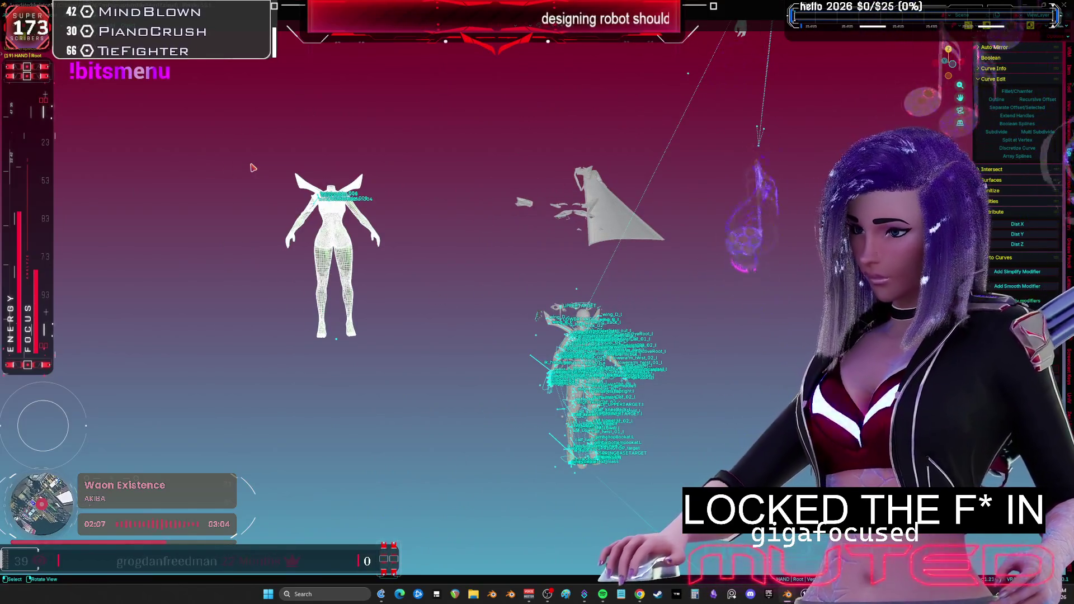
- Frame the wireframe body, isolate it, and zoom in on the shoulder joint ring
key("KP_Decimal")
key("h")
key("alt+h")
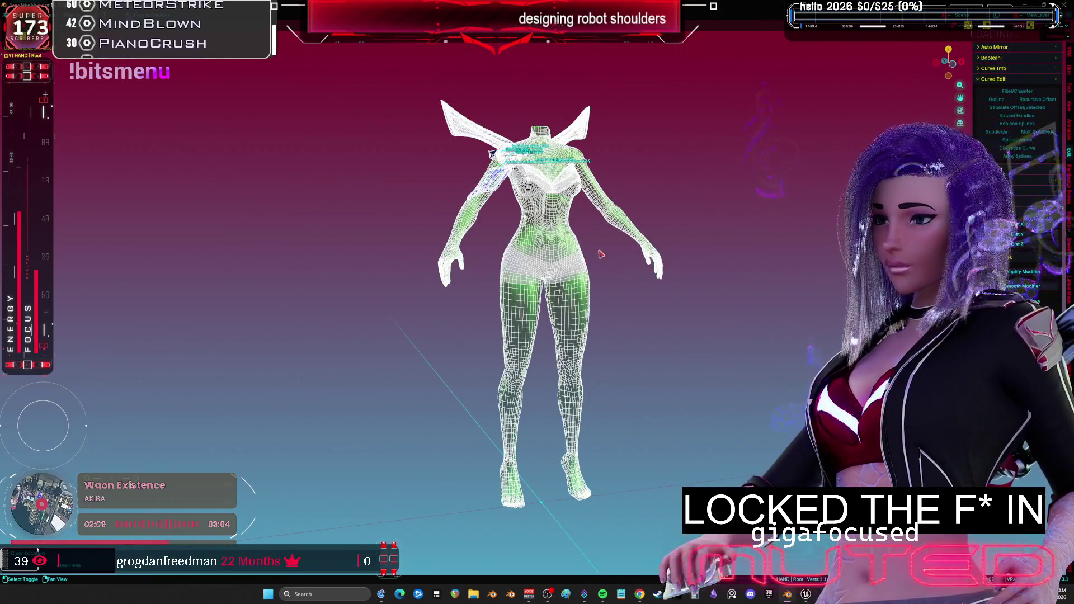
scroll(593, 263, "up", 5)
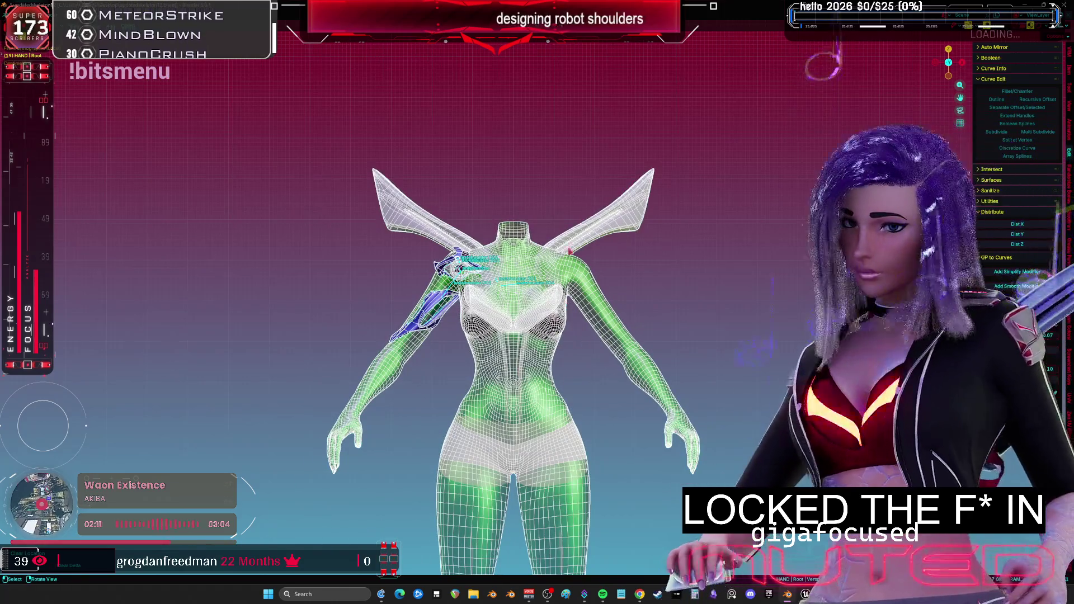
scroll(570, 250, "up", 3)
middle_click_drag(570, 250, 503, 269)
scroll(464, 277, "up", 4)
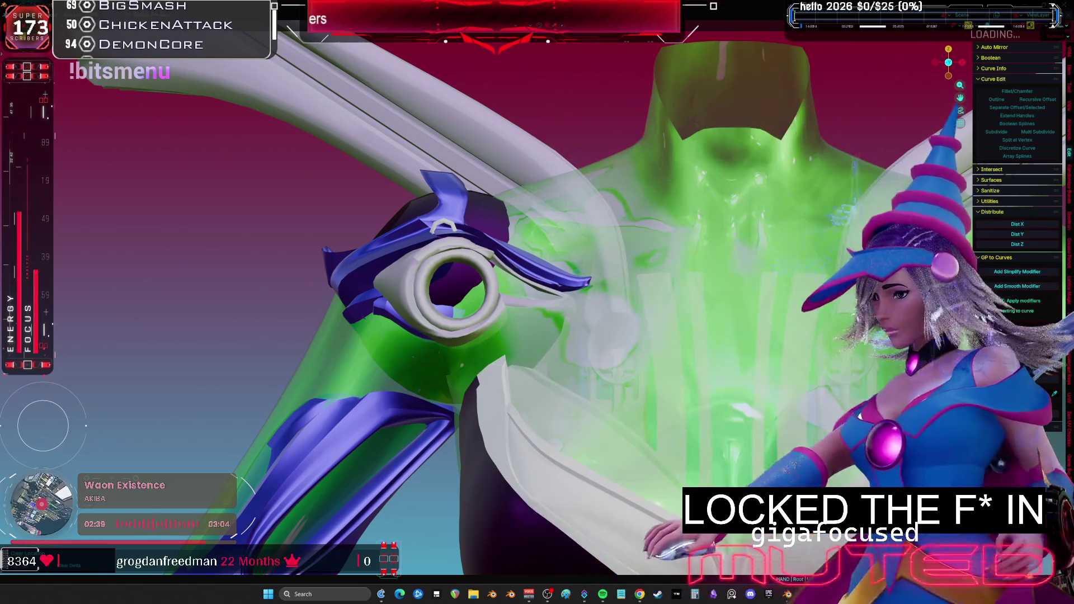
- Clear the user transforms on the frontppart shoulder bones and restore the multi-panel layout
mouse_move(395, 262)
middle_mouse_down()
mouse_move(493, 282)
mouse_move(323, 277)
mouse_move(327, 295)
middle_mouse_up()
left_click(306, 255)
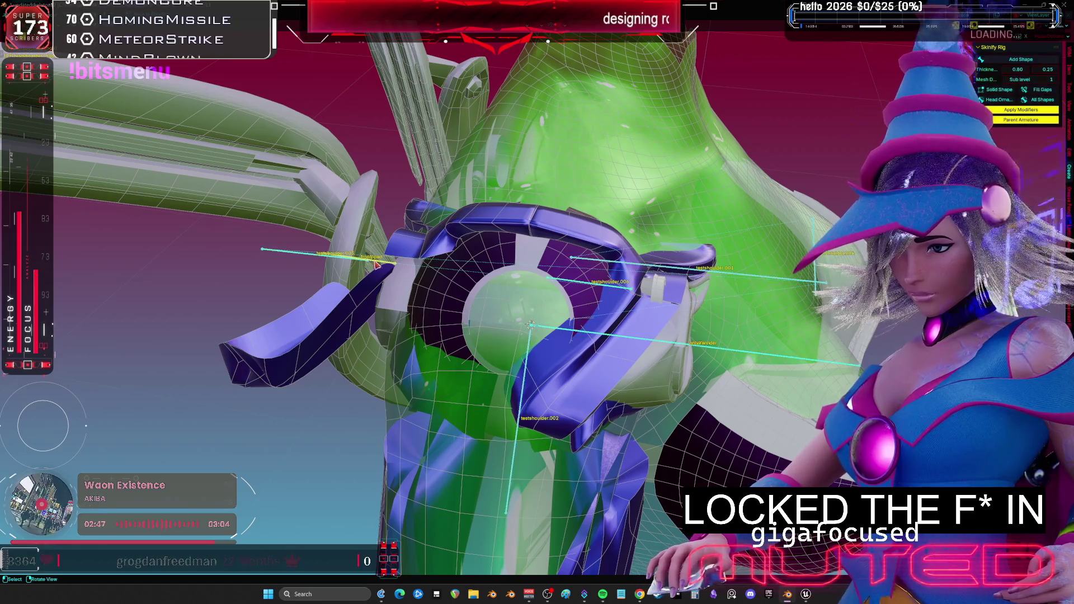
key("g")
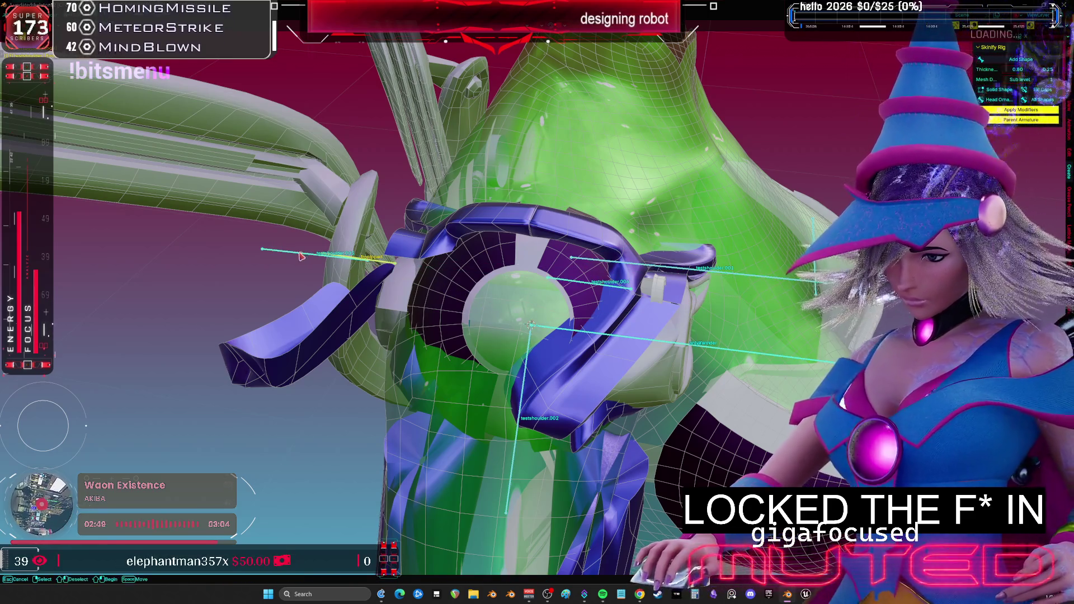
right_click(425, 302)
right_click(432, 306)
left_click(431, 304)
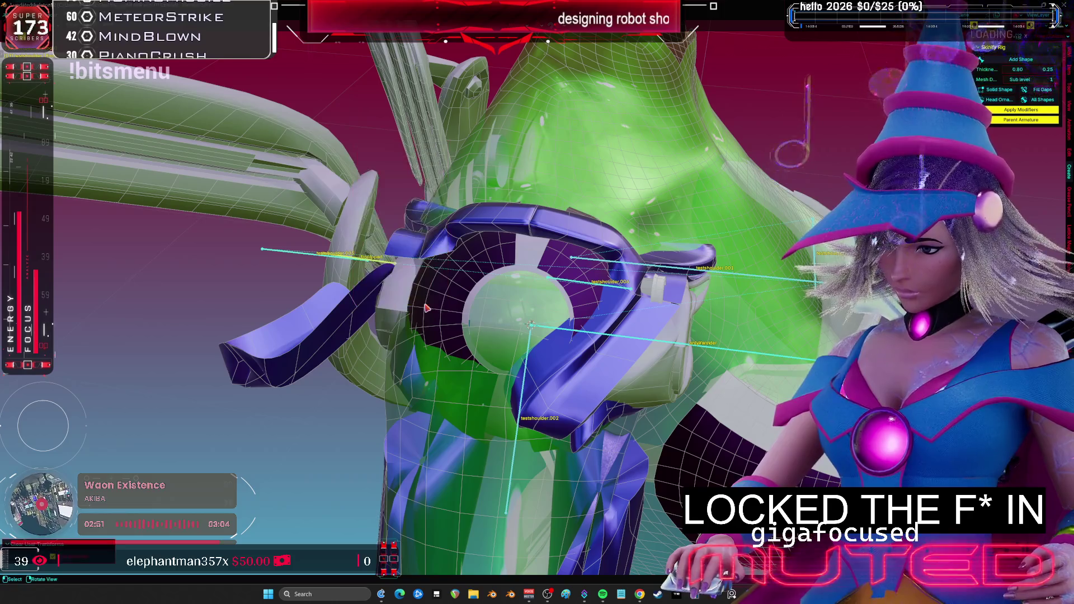
mouse_move(369, 265)
middle_mouse_down()
mouse_move(427, 234)
mouse_move(442, 280)
middle_mouse_up()
key("ctrl+space")
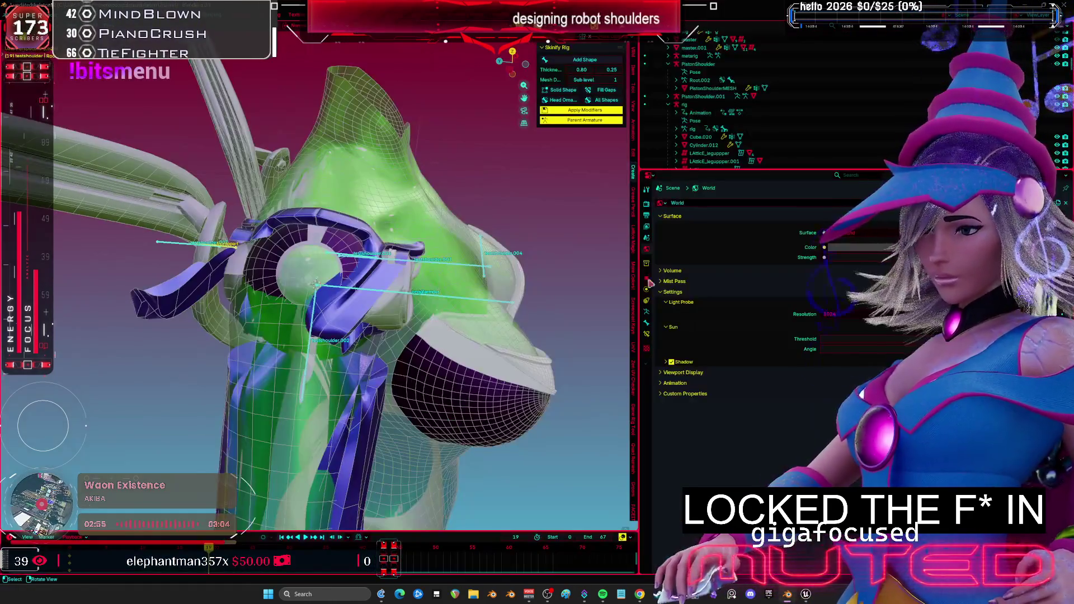
- Uncheck Limit Rotation X and Y in frontppart's bone constraints
left_click(647, 334)
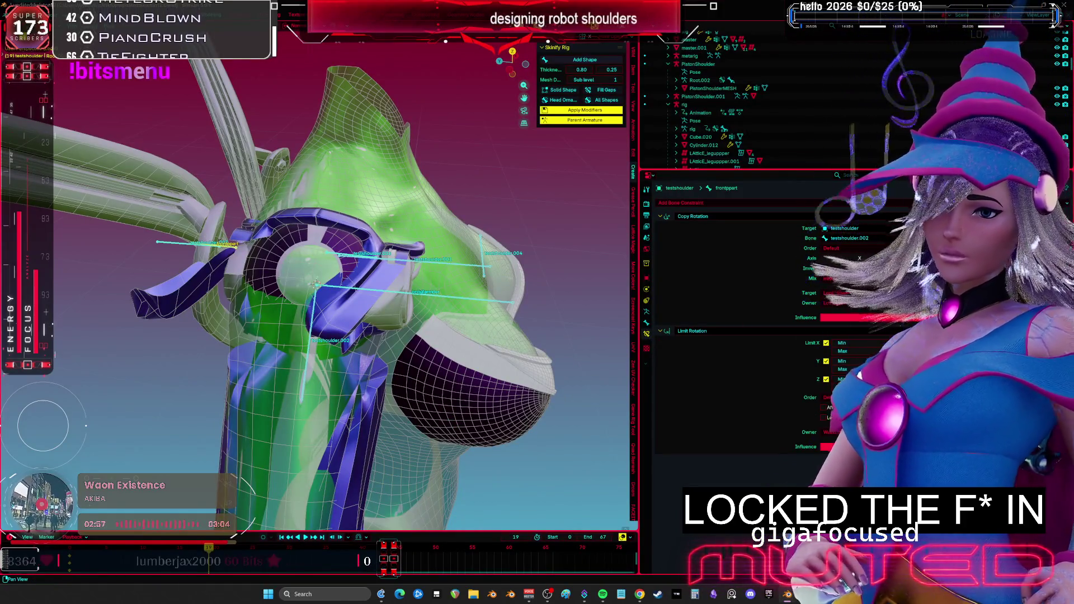
left_click(825, 361)
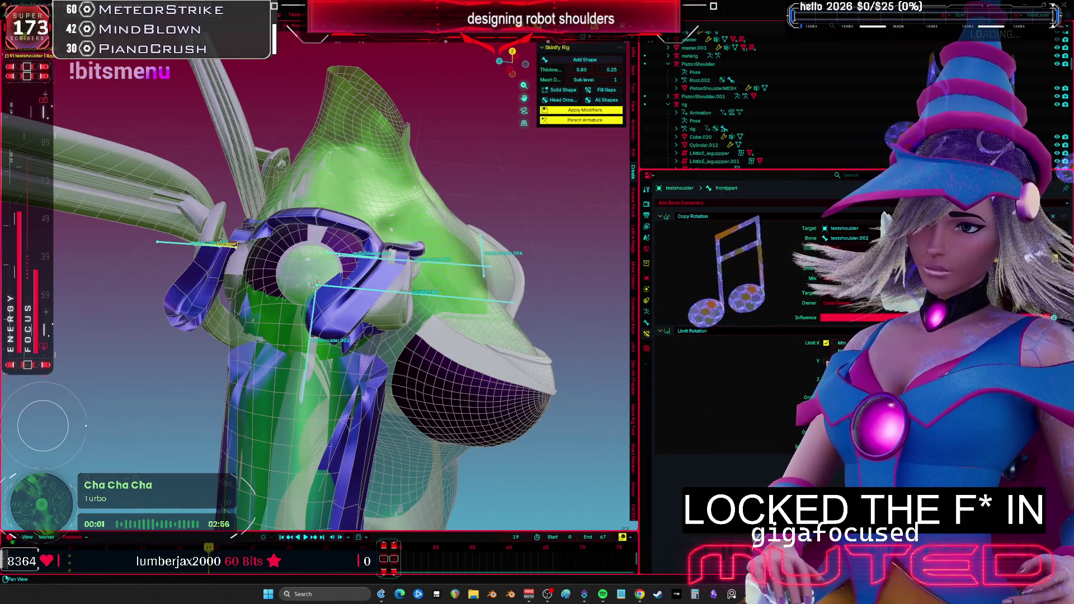
left_click(827, 343)
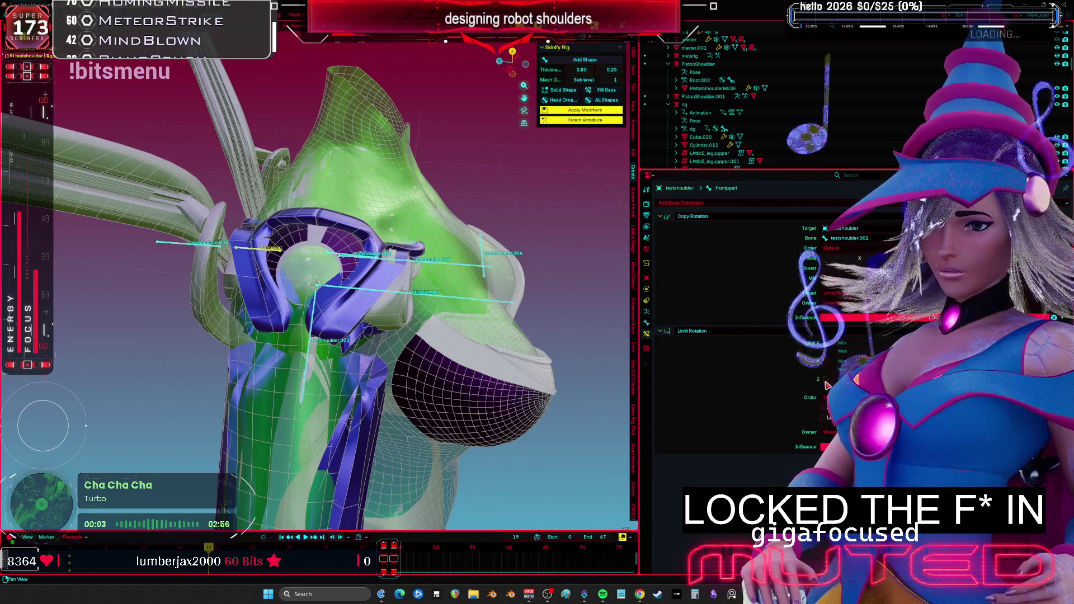
scroll(335, 280, "up", 3)
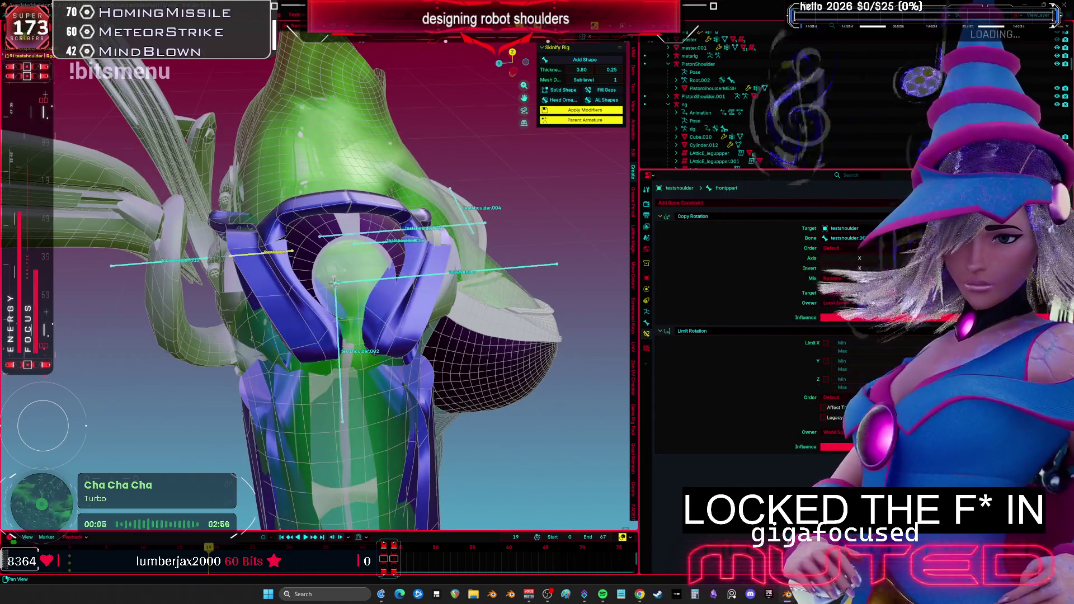
- Test-rotate testshoulder.002 and the frontppart piston to see how the piston follows
left_click(343, 391)
key("r")
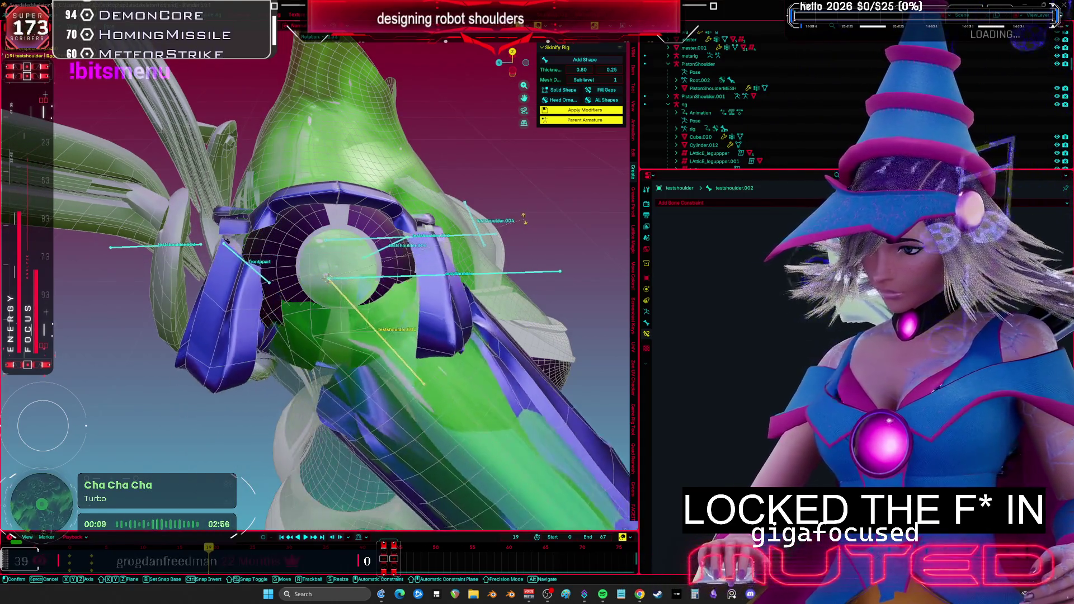
key("Escape")
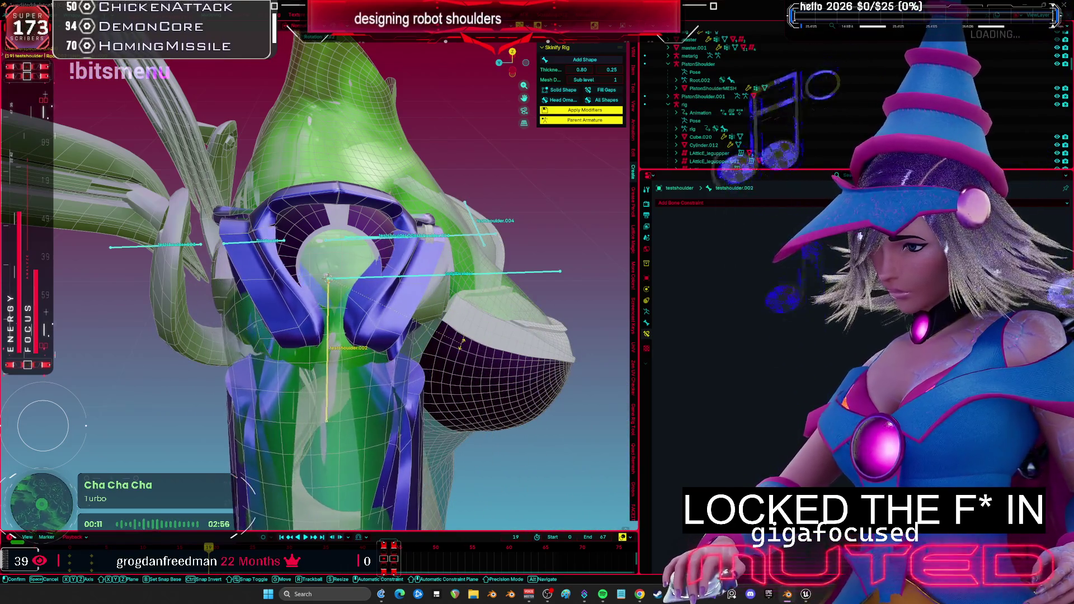
key("r")
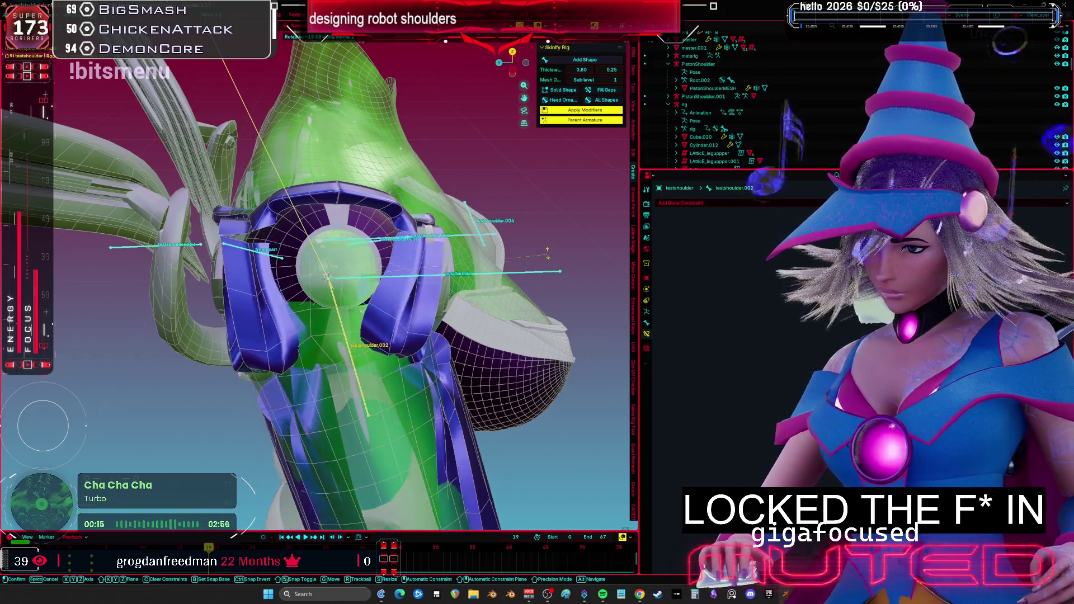
key("Escape")
key("r")
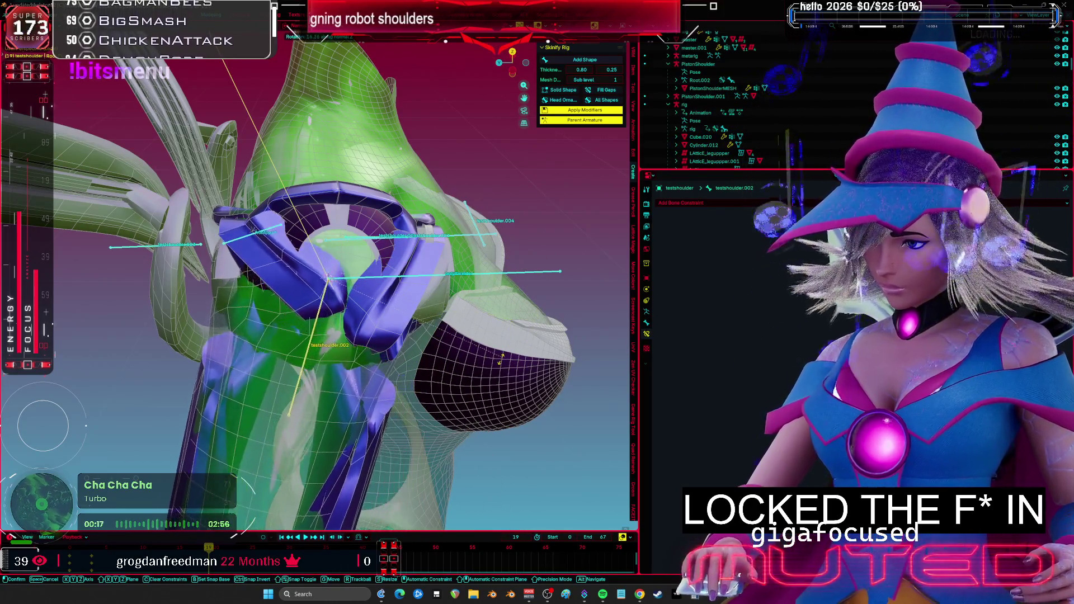
left_click(434, 256)
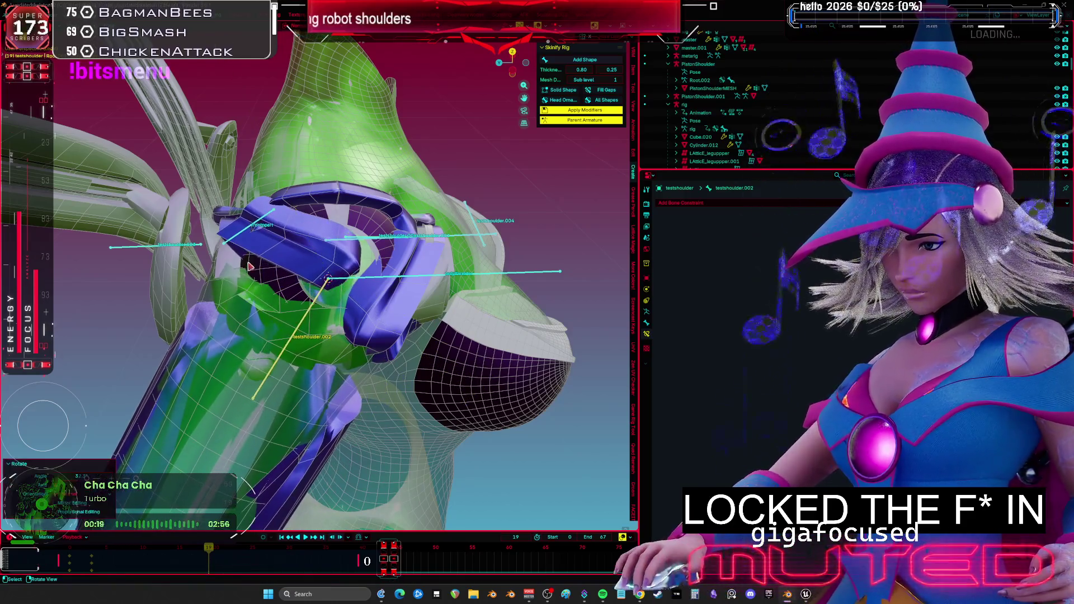
left_click(252, 227)
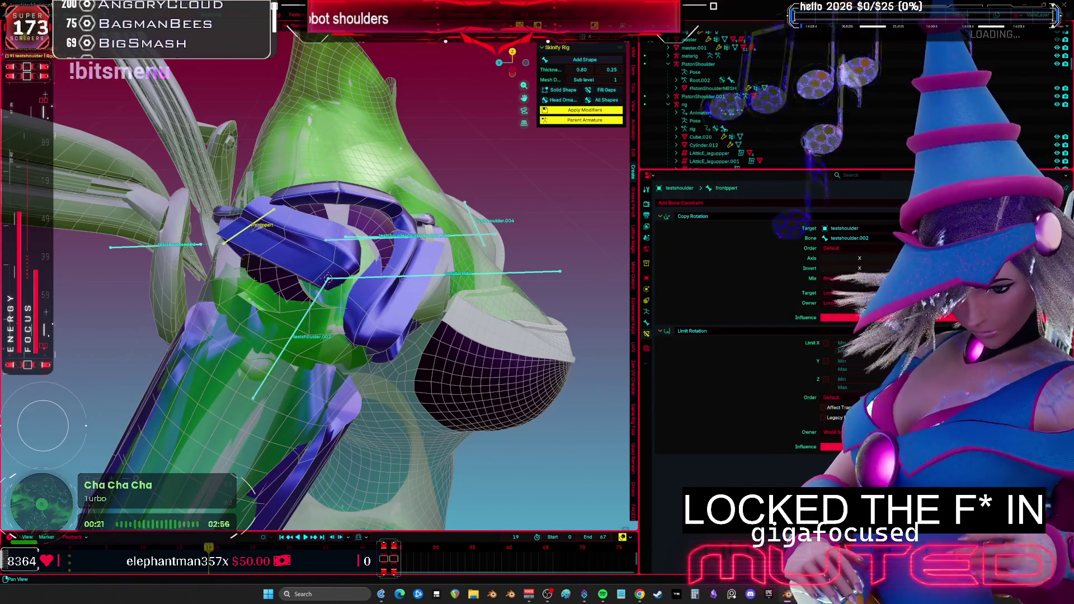
key("r")
left_click(327, 350)
key("r")
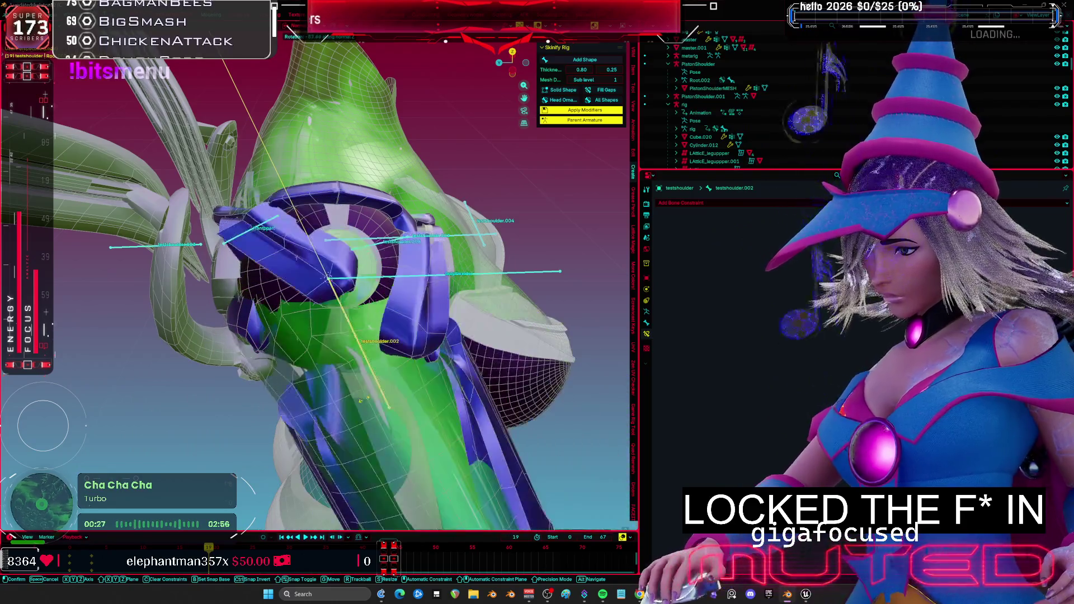
- Confirm the testshoulder.002 rotation and toggle frontppart's X and Y rotation limits on and back off
left_click(414, 392)
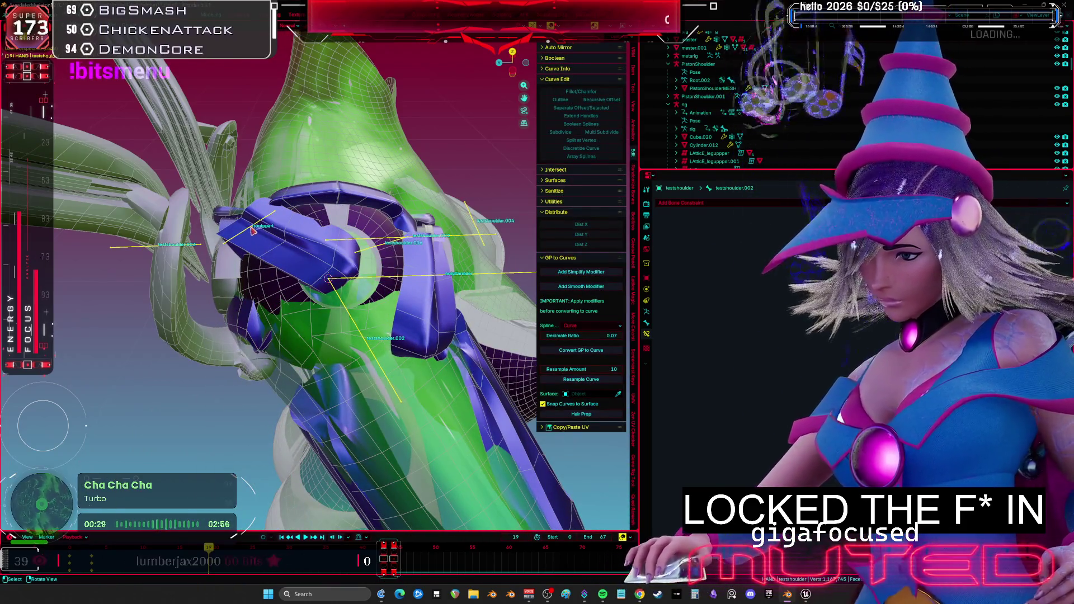
left_click(255, 227)
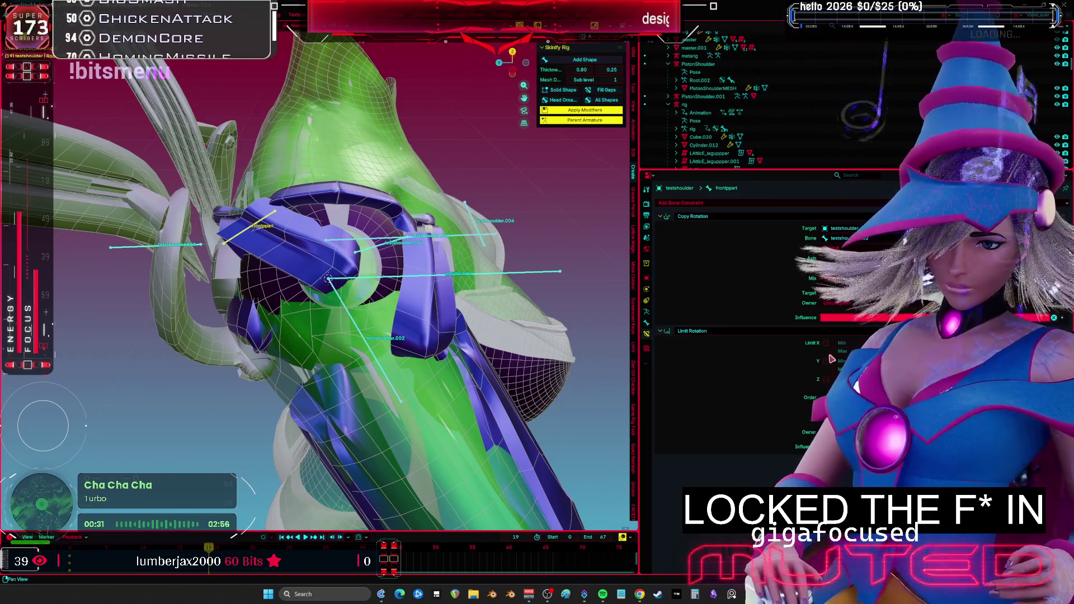
left_click(826, 343)
left_click(826, 361)
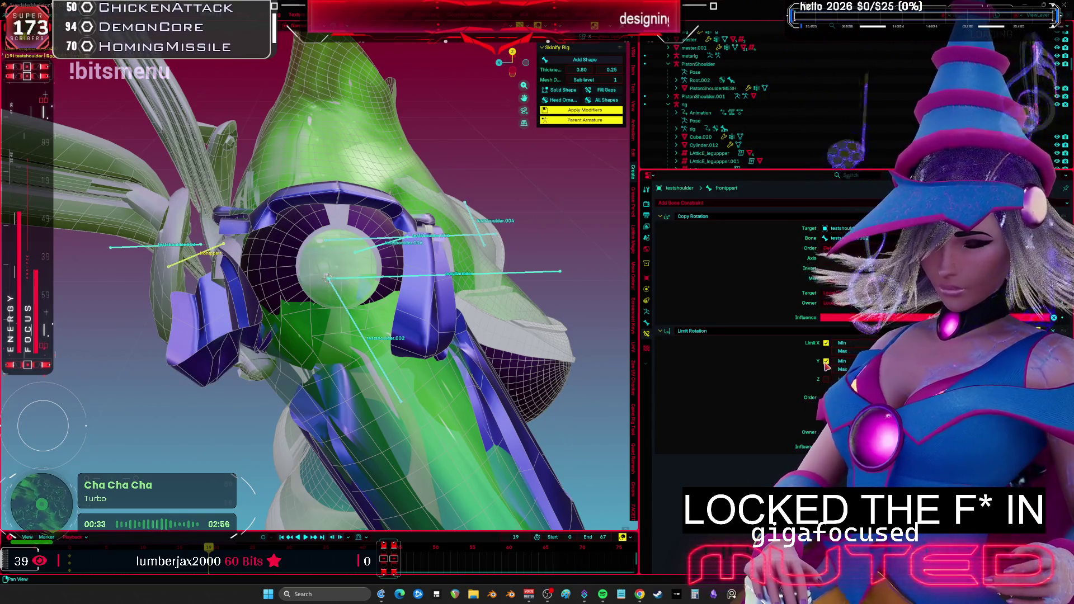
left_click(825, 362)
left_click(827, 344)
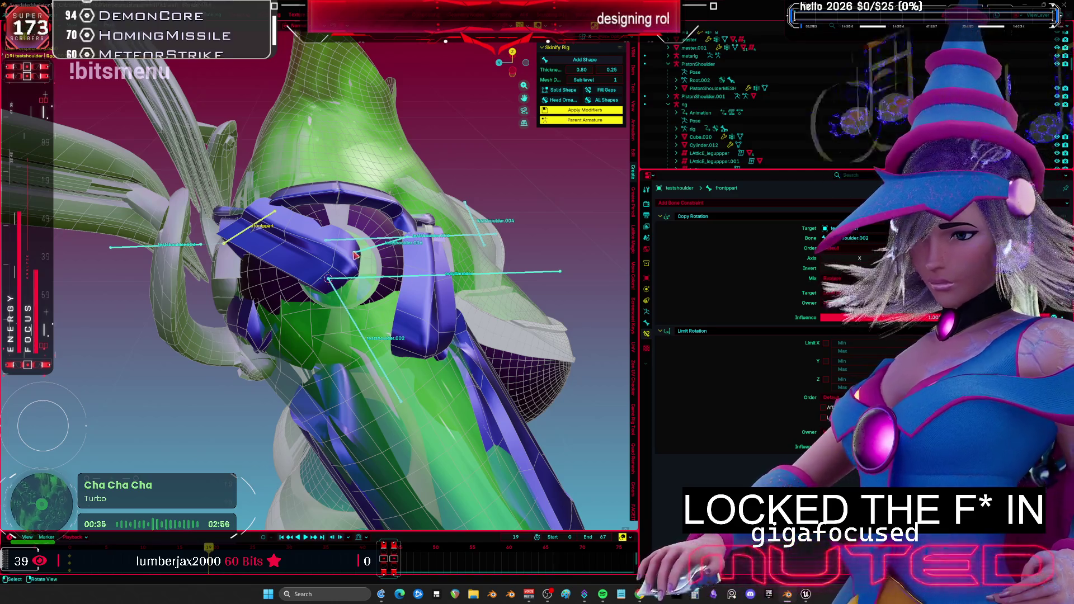
- Re-enable the X and Y rotation limits, with 180 as the Limit X maximum
middle_click_drag(370, 245, 727, 317)
left_click(376, 270)
middle_click_drag(376, 270, 440, 255)
key("ctrl+z")
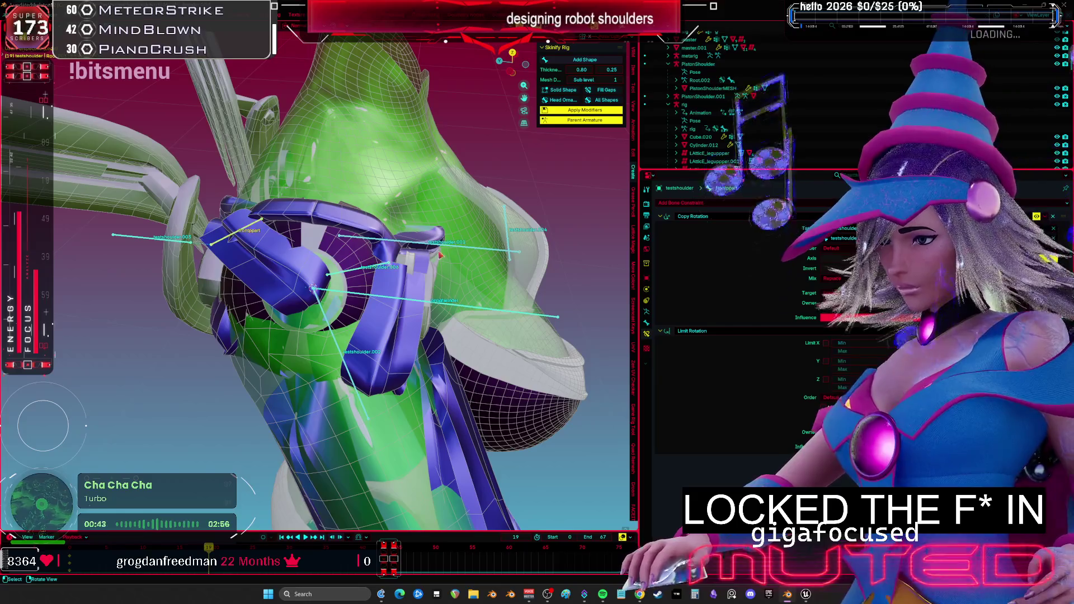
left_click(826, 342)
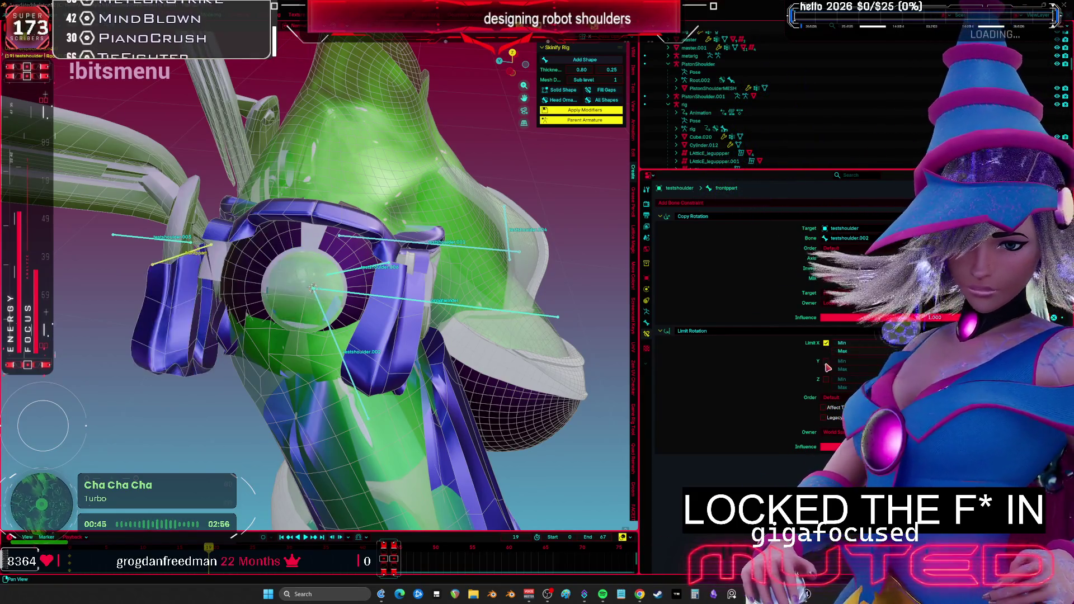
left_click(826, 361)
key("Tab")
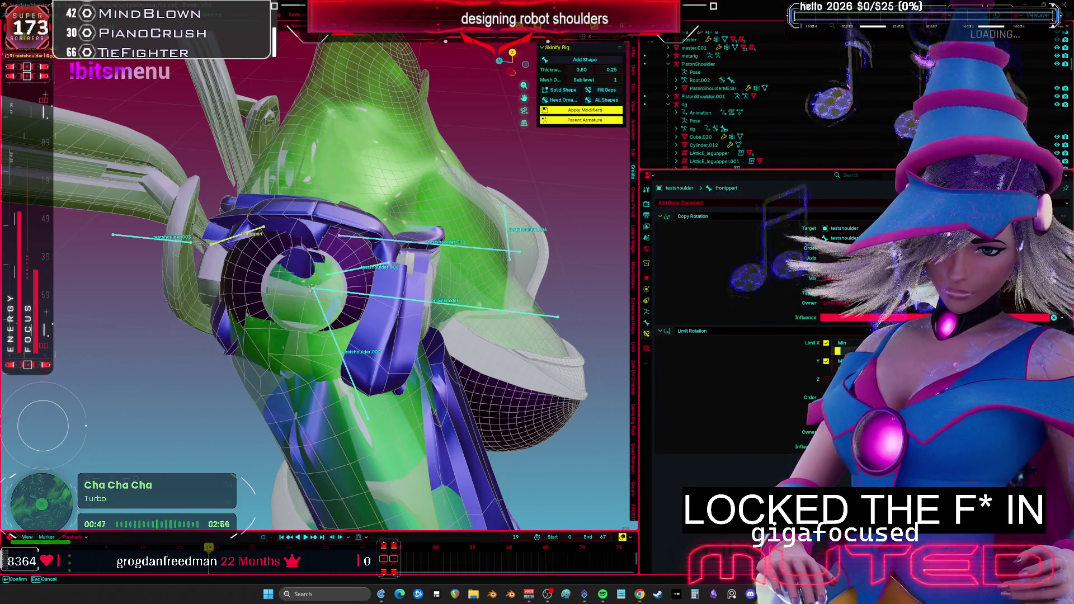
type("180")
key("Return")
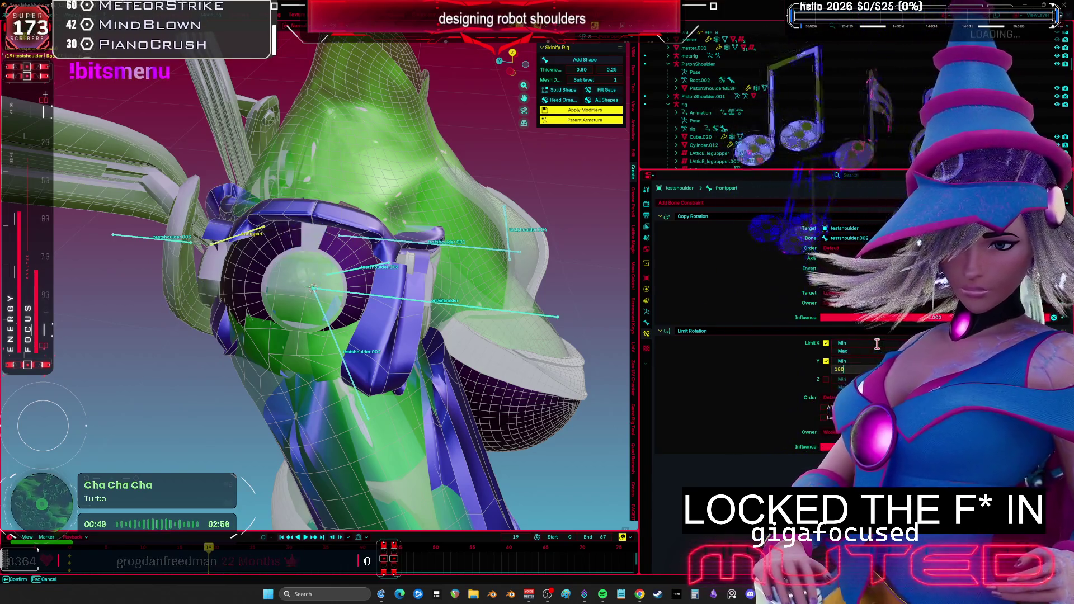
- Test-rotate testshoulder.002, then clear its user transforms back to rest pose
middle_click_drag(391, 279, 357, 296)
left_click(363, 375)
key("r")
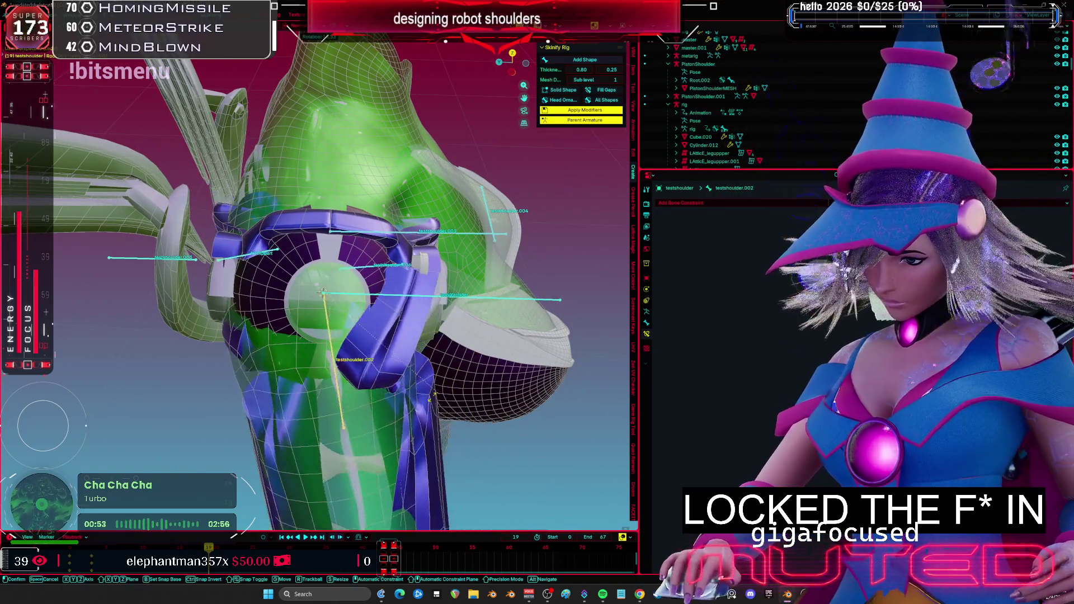
right_click(447, 395)
right_click(439, 390)
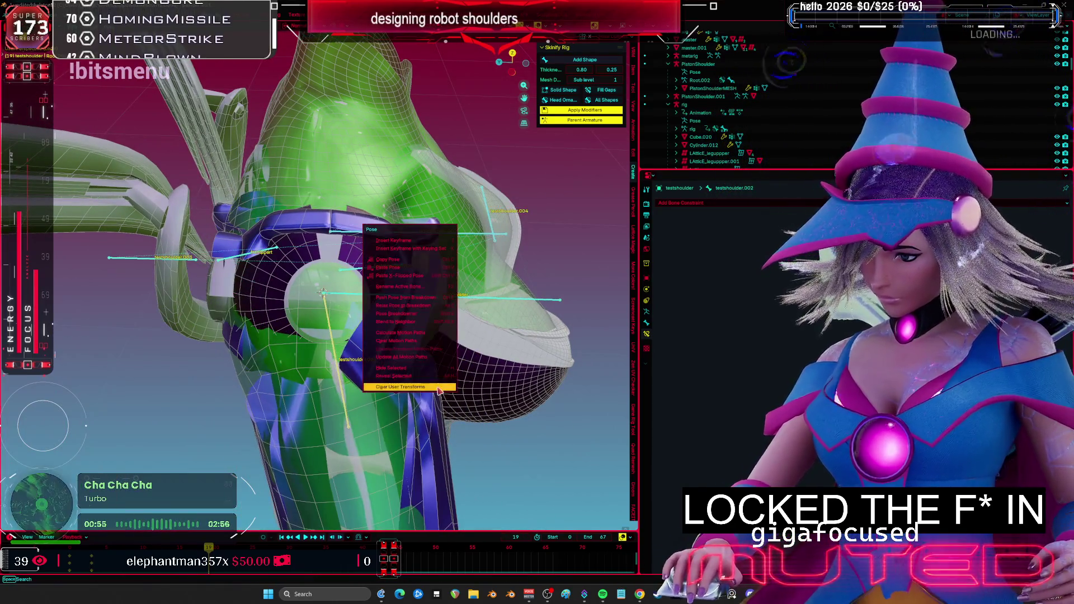
left_click(401, 385)
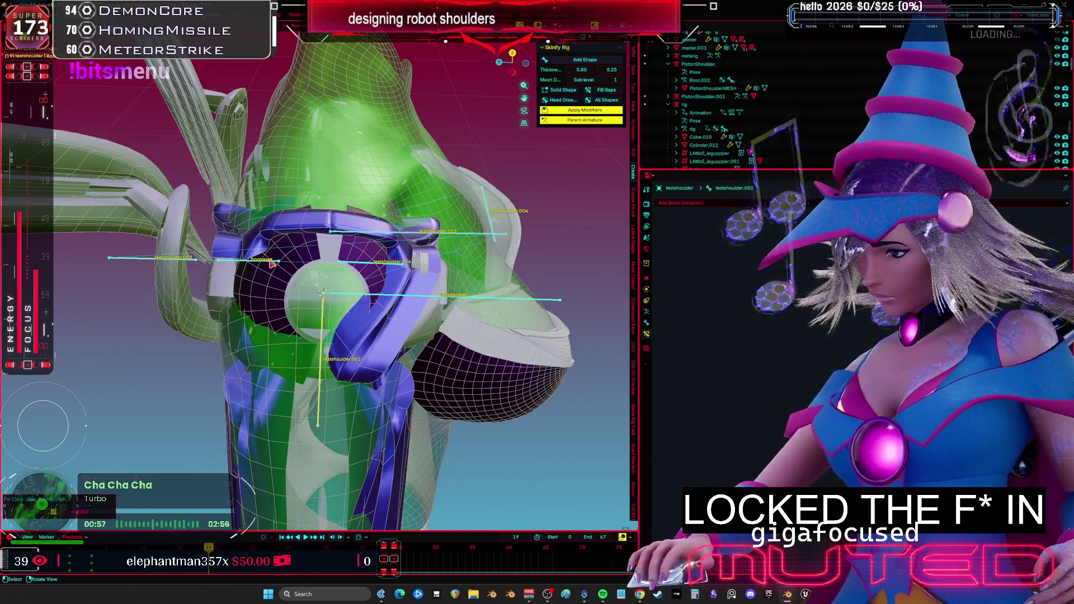
- Turn off frontpart's Y and X rotation limits and pick the constraint's space
left_click(271, 262)
left_click(826, 361)
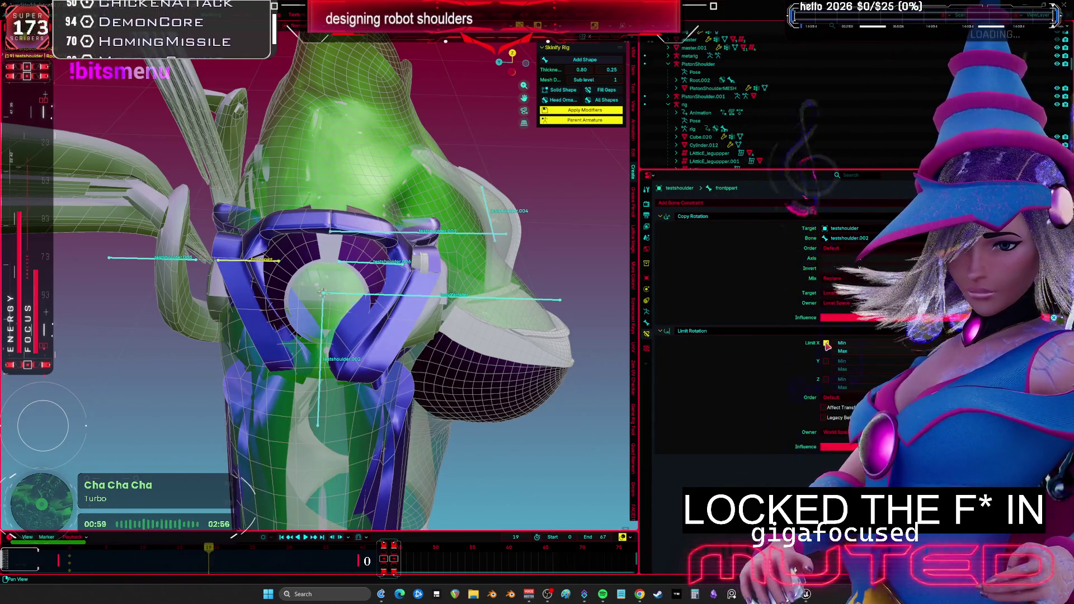
left_click(826, 344)
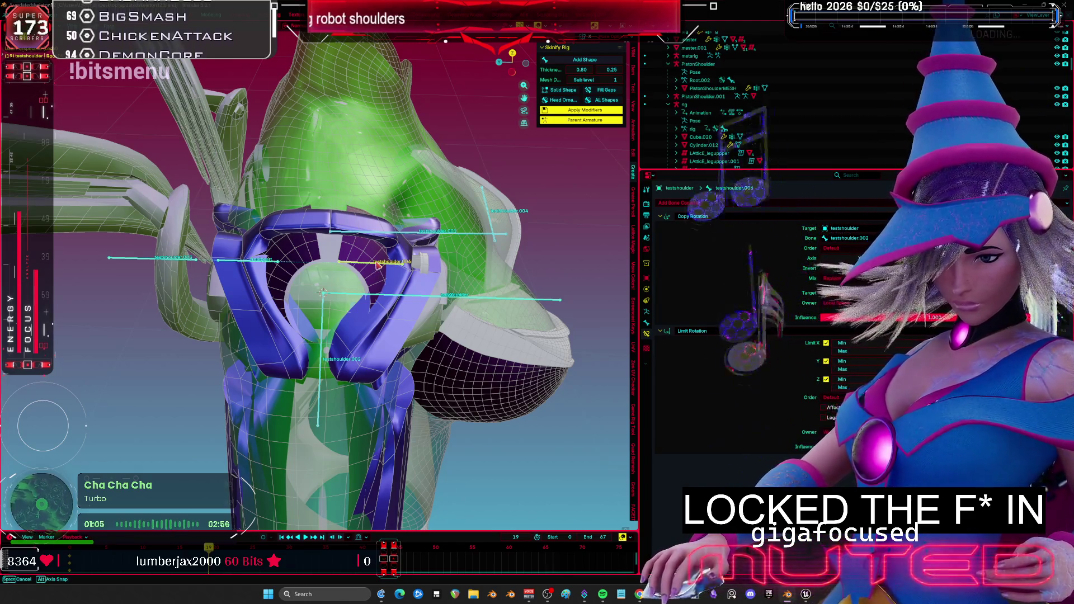
left_click(832, 432)
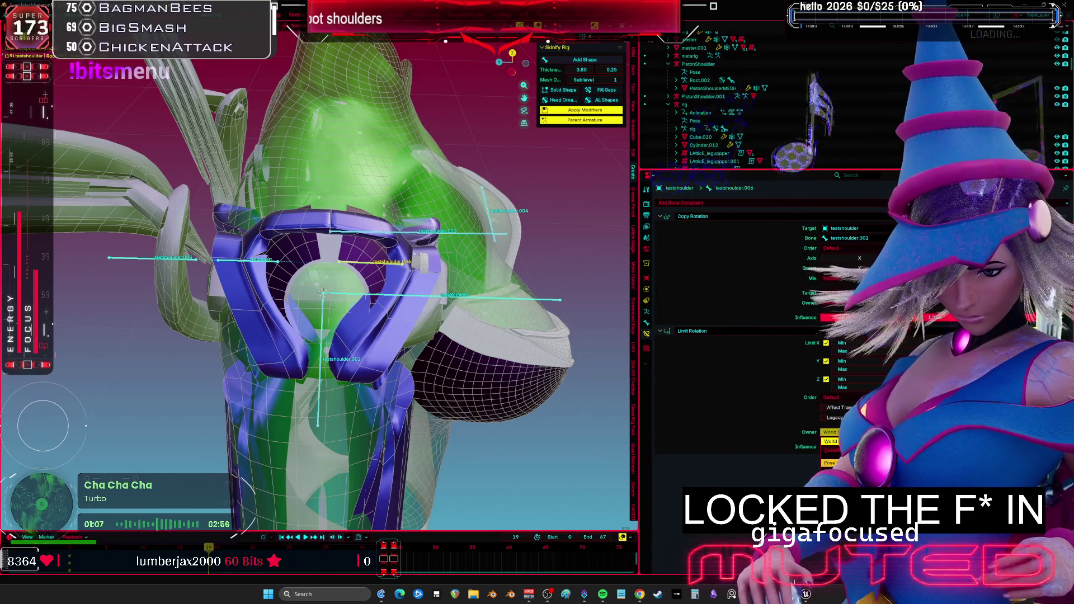
- Test-rotate testshoulder.002 with the limits off, cancel, and widen the 3D viewport
middle_click_drag(335, 380, 330, 372)
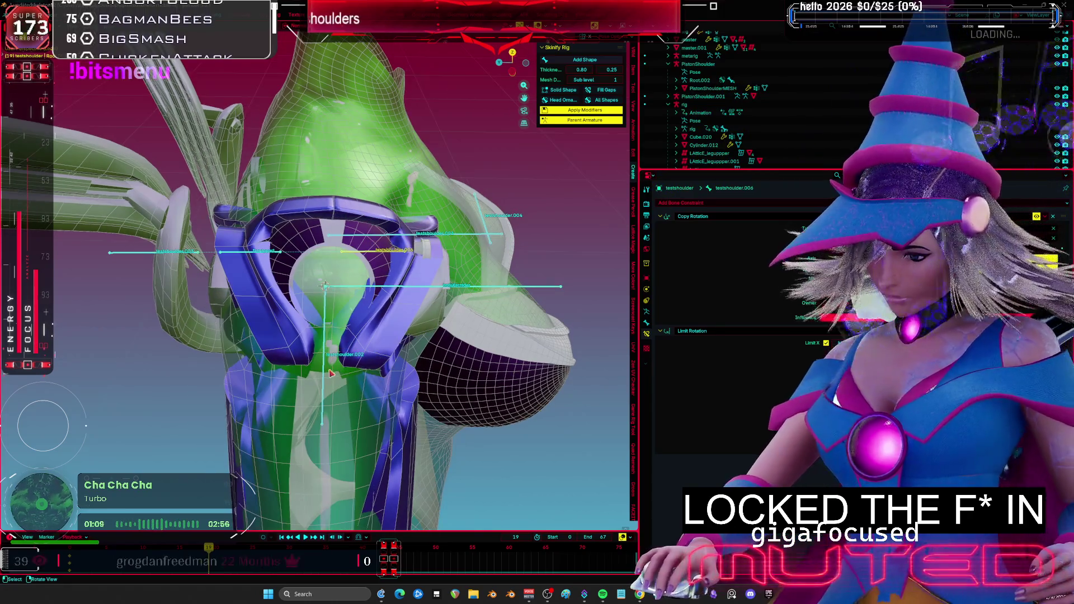
left_click(330, 379)
key("r")
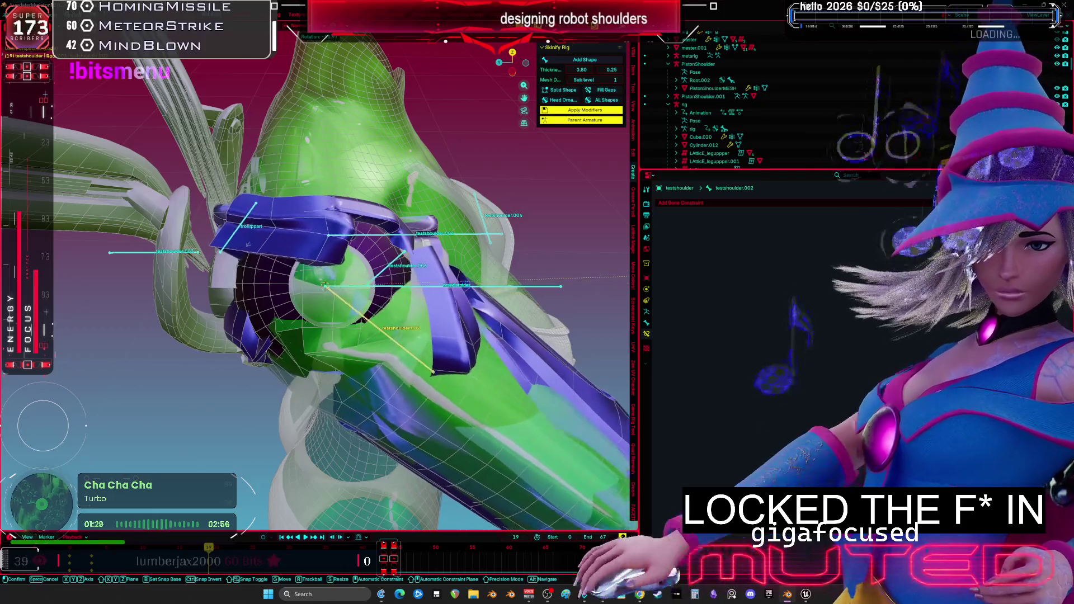
right_click(324, 286)
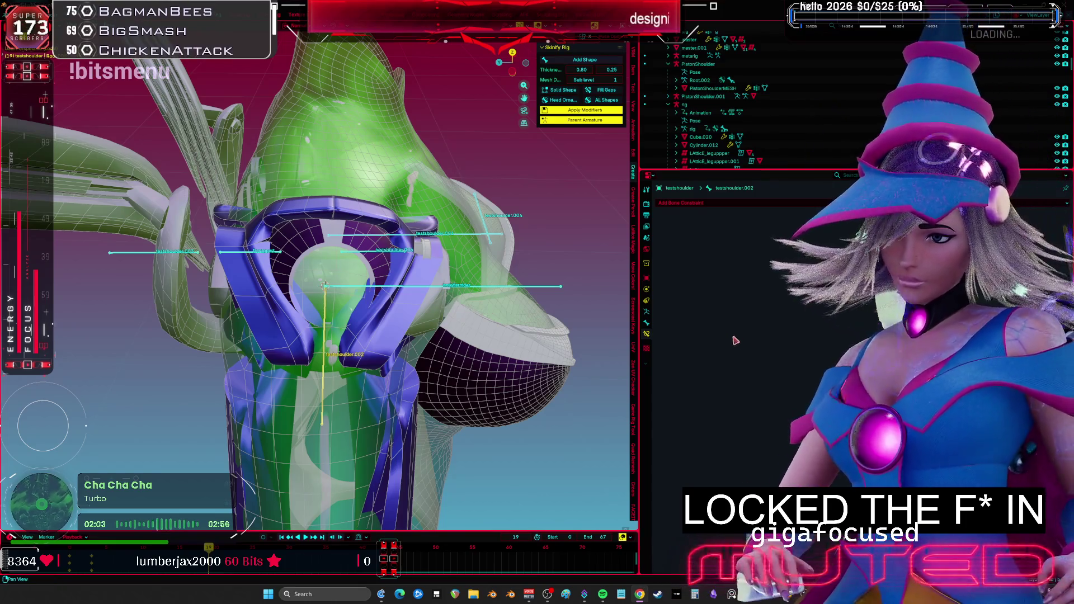
left_click_drag(639, 333, 805, 334)
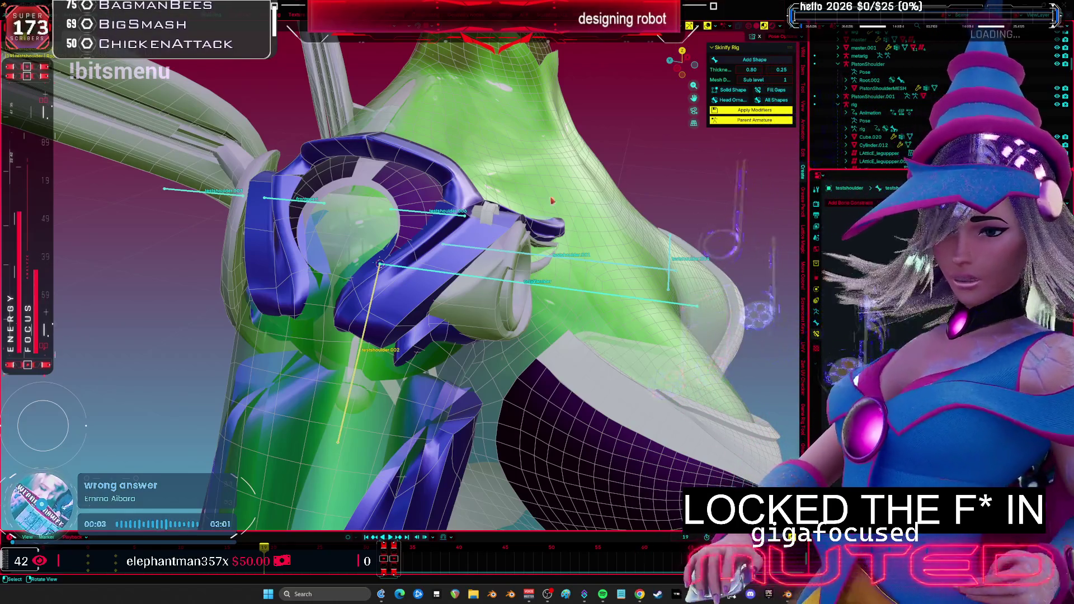
- In a front view, move the front pad bone onto the testshoulder.003 line
key("KP_1")
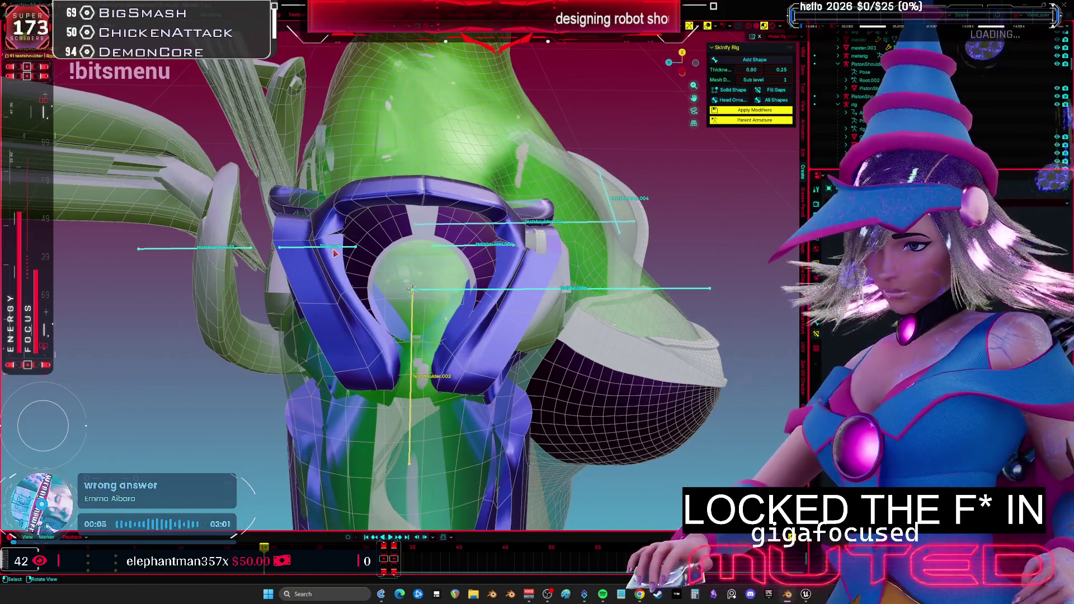
key("alt+a")
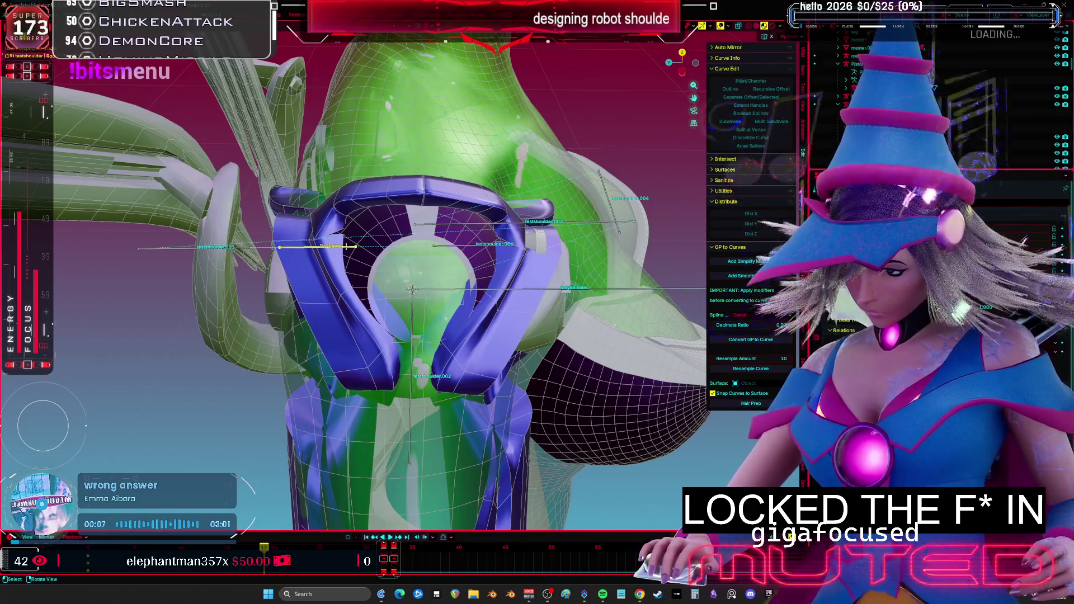
mouse_move(410, 258)
middle_mouse_down("shift")
mouse_move(511, 243)
mouse_move(406, 269)
middle_mouse_up("shift")
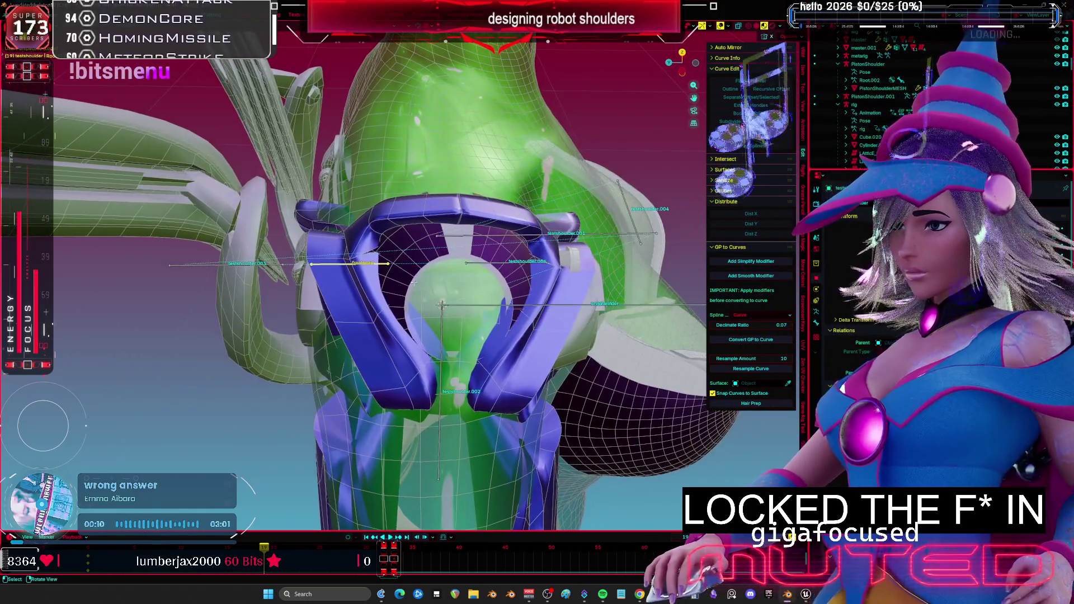
key("g")
key("y")
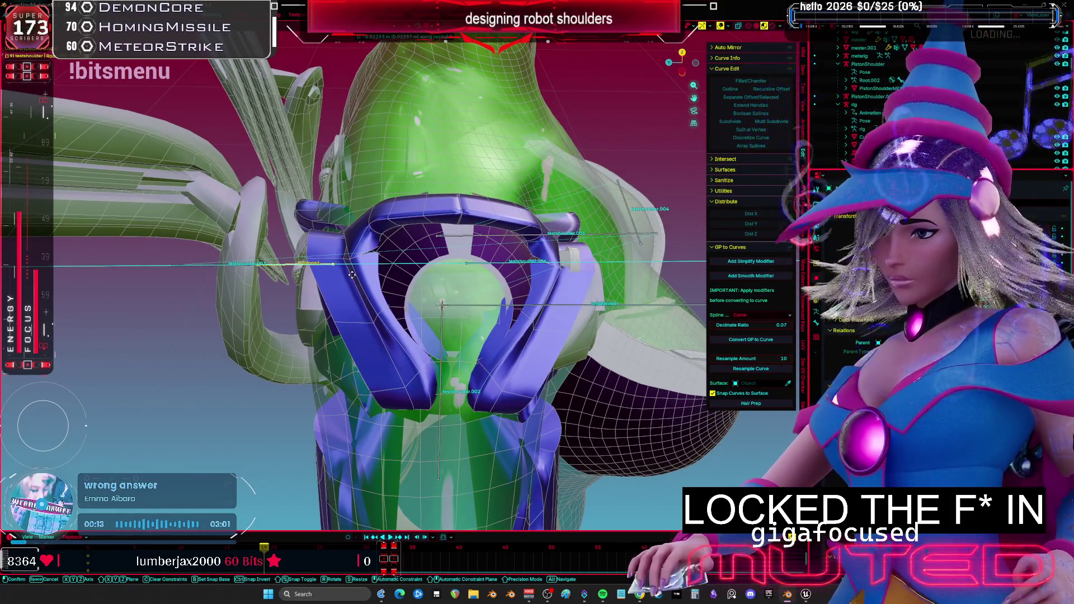
key("y")
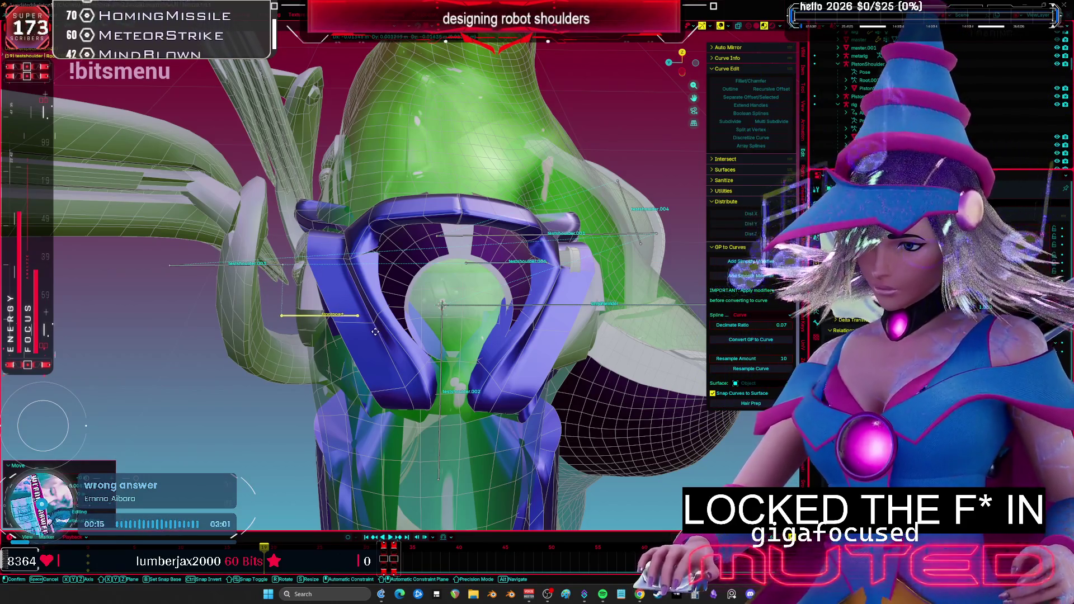
left_click(383, 281)
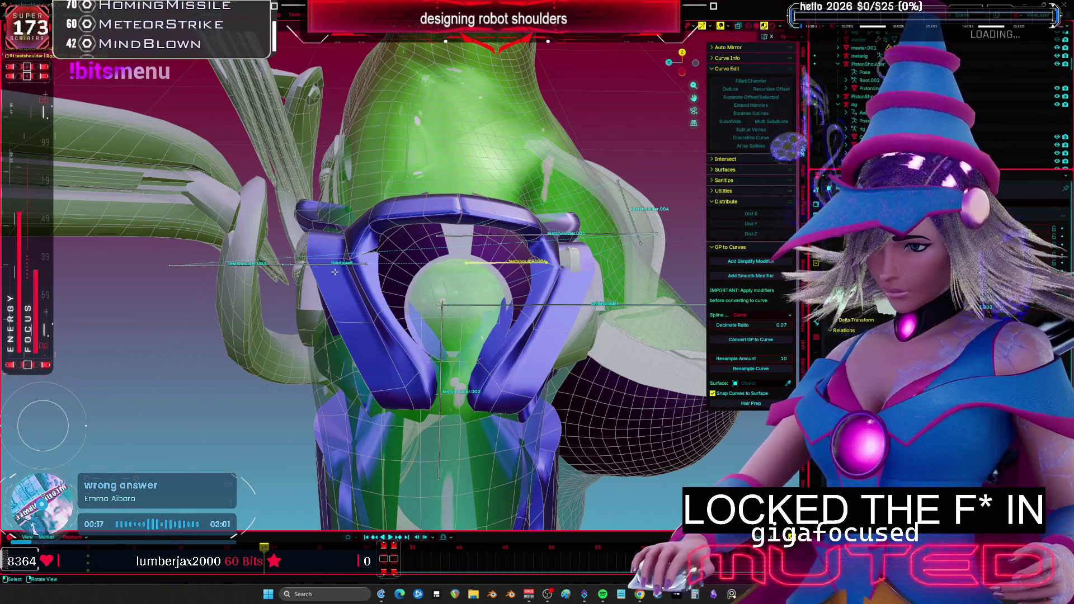
- Nudge the front pad bone along X and slide it along its line, then select testshoulder.003
key("g")
key("x")
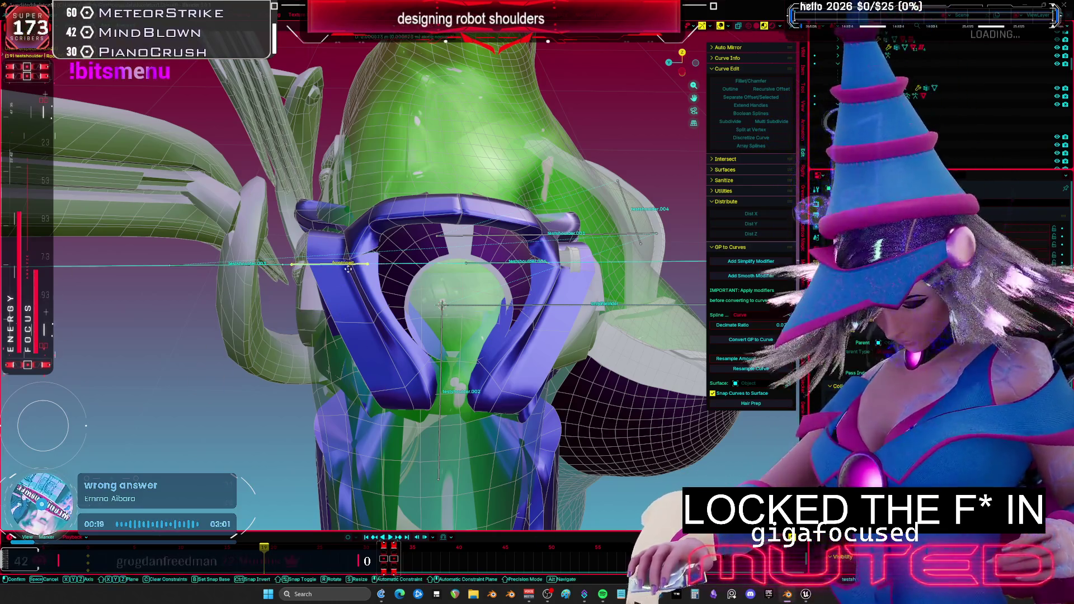
left_click(387, 286)
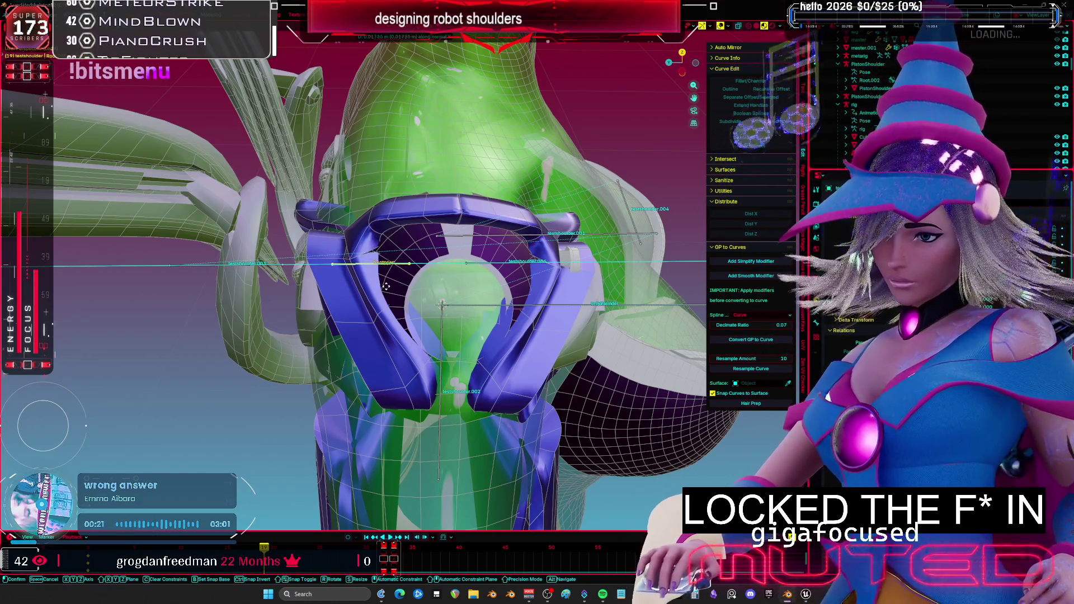
right_click(388, 286)
key("Escape")
key("g")
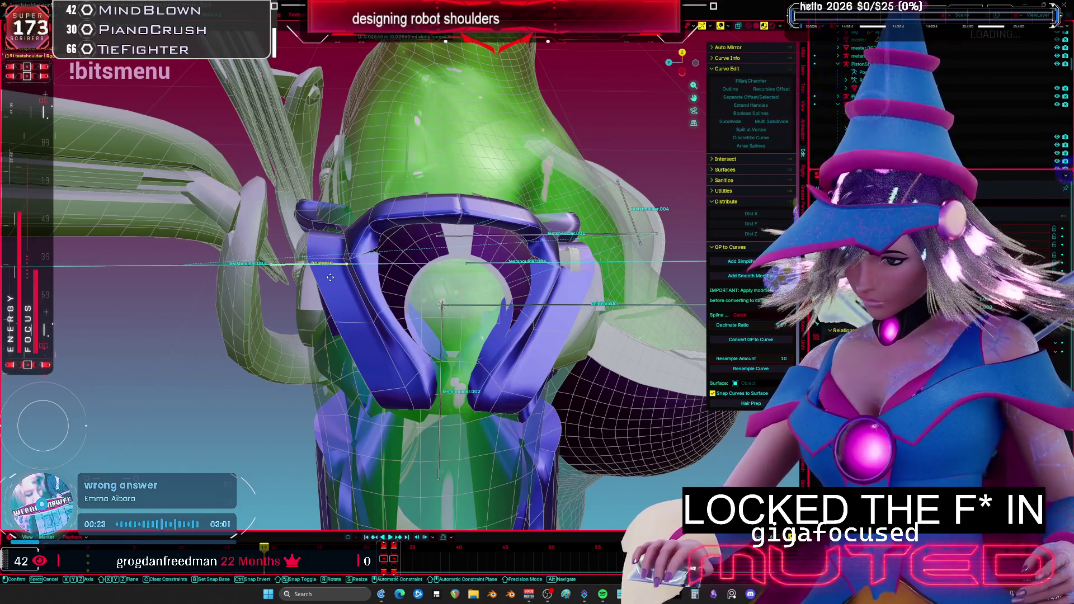
left_click(326, 278)
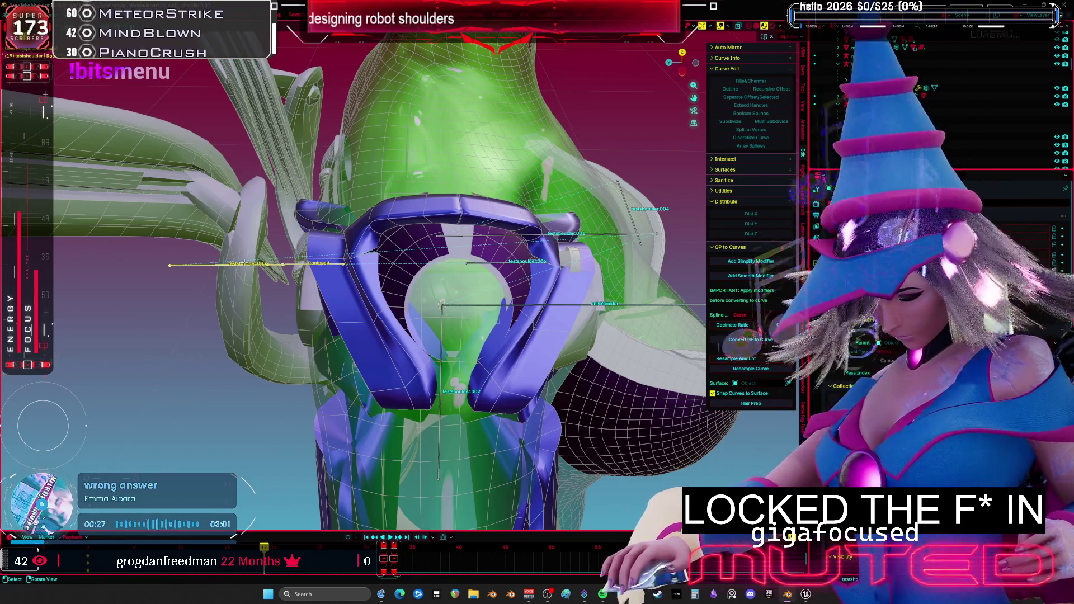
left_click(263, 264)
middle_click_drag(331, 269, 293, 260)
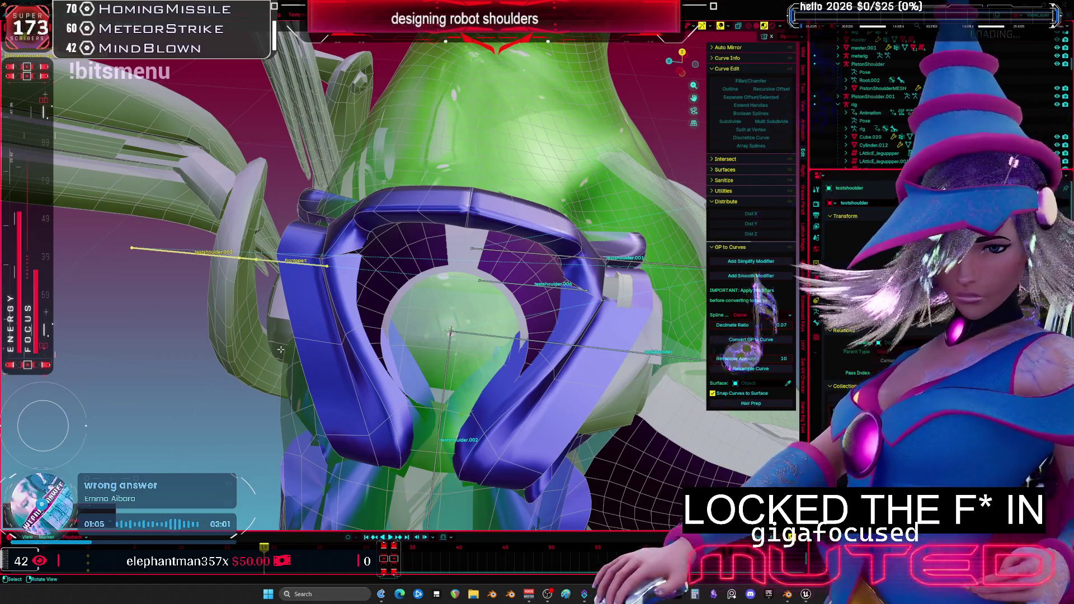
- Rotate the frontpart bone about its outer end so it tilts down across the clamp ring
middle_click_drag(280, 349, 333, 250)
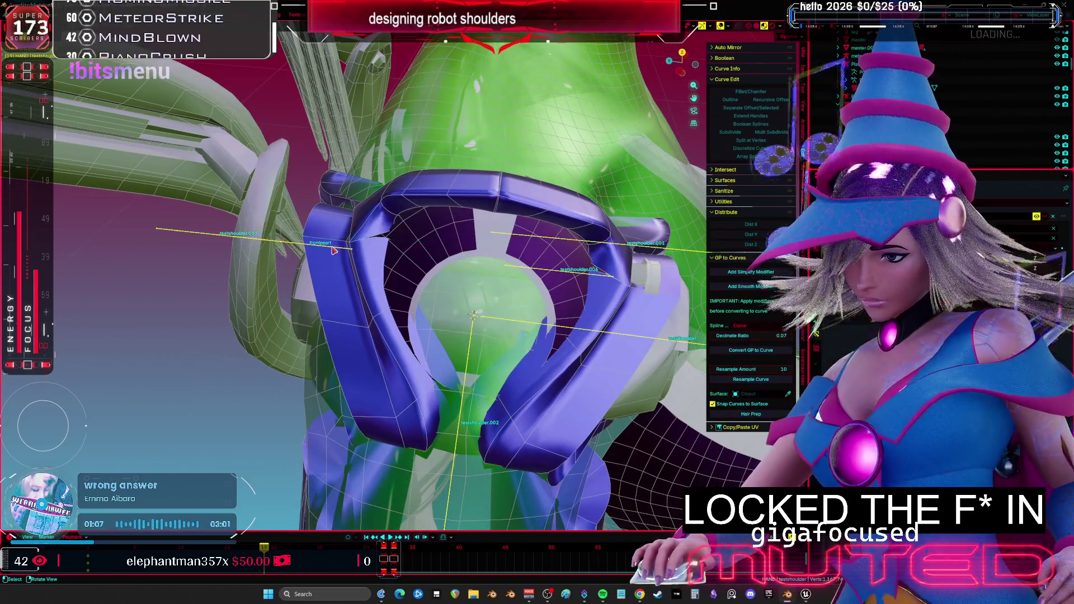
left_click(333, 250)
key("r")
left_click_drag(473, 249, 472, 282)
left_click(473, 286)
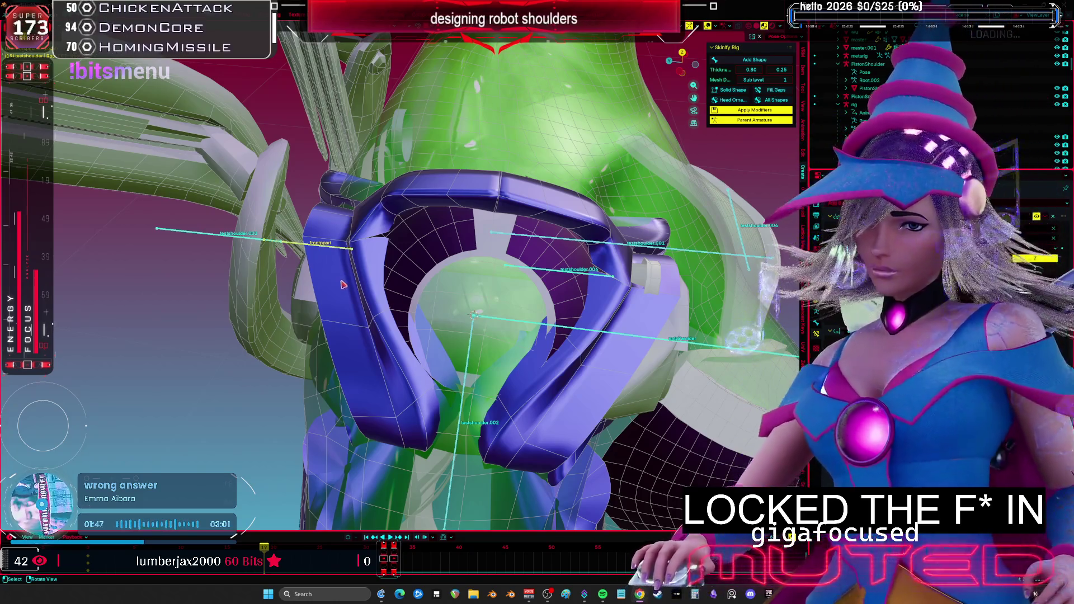
- Test-rotate the testshoulder.002 bone back and forth to check the rig
middle_click_drag(392, 298, 428, 283, "shift")
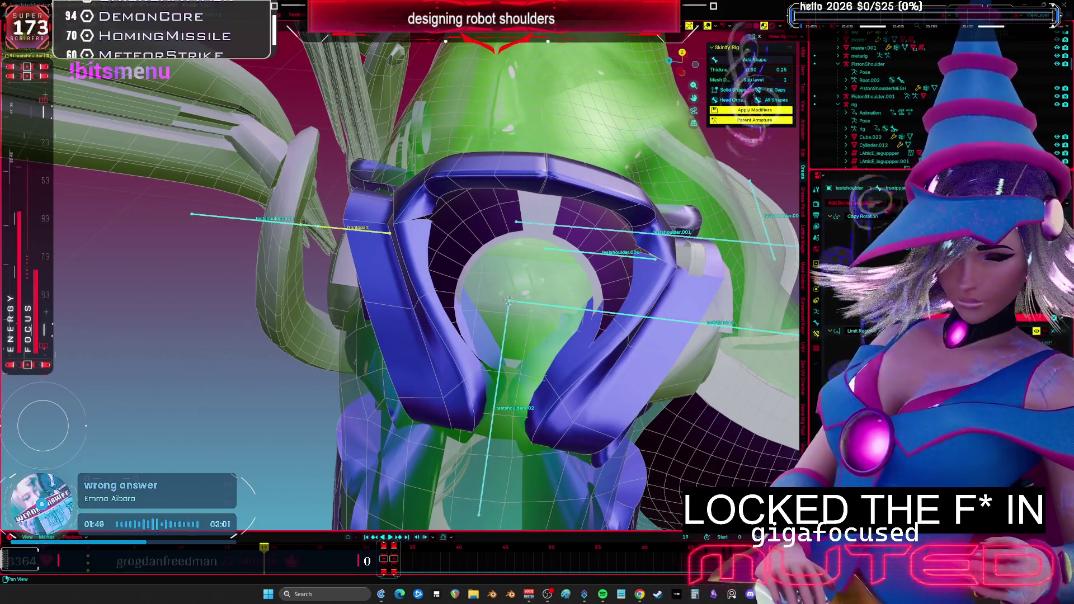
middle_click_drag(472, 414, 554, 391)
key("r")
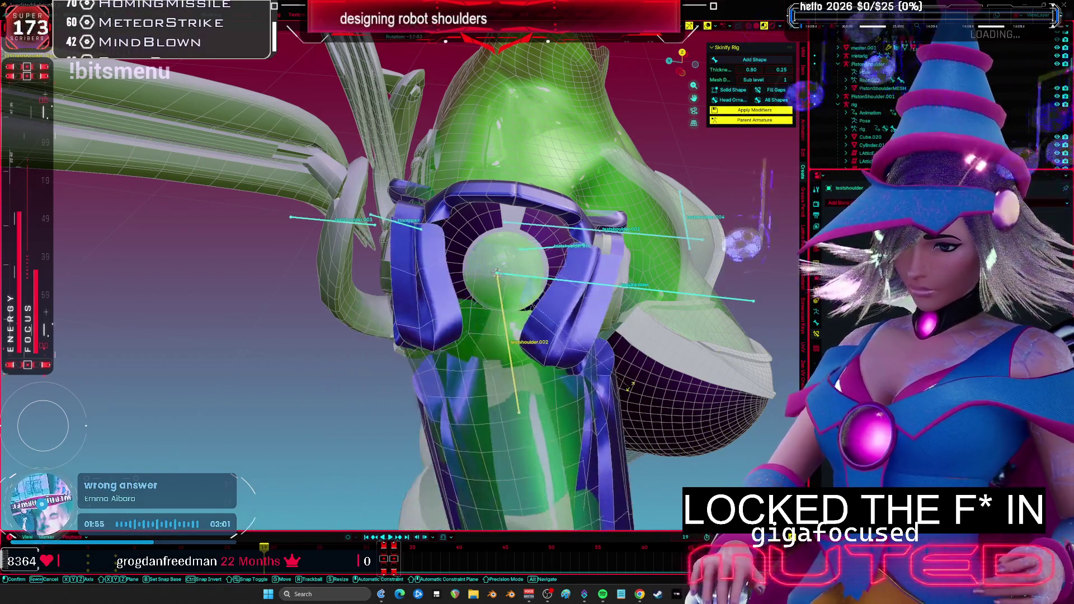
left_click(591, 419)
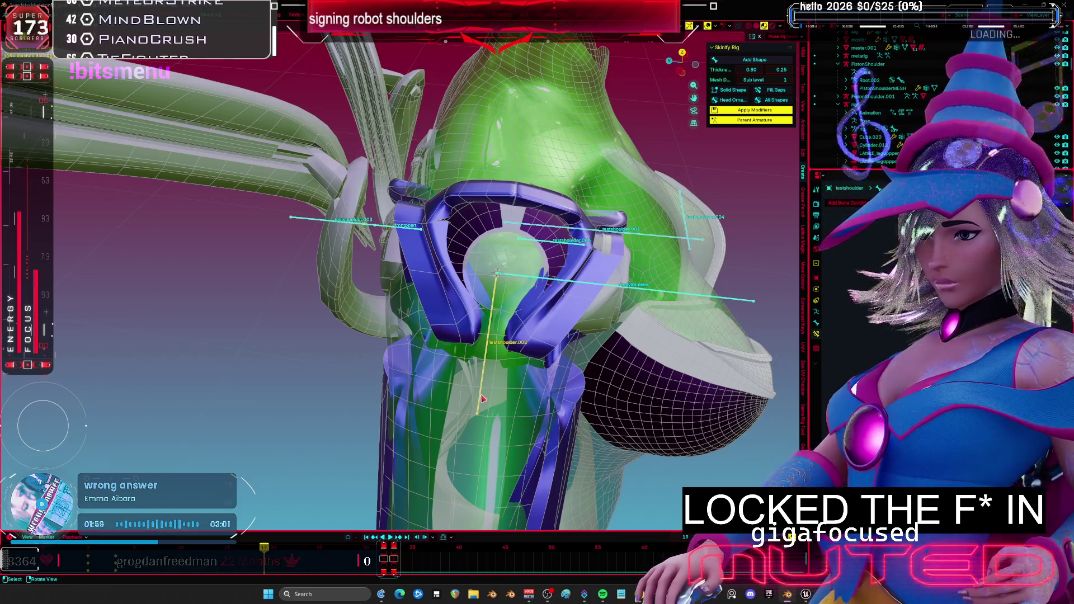
key("r")
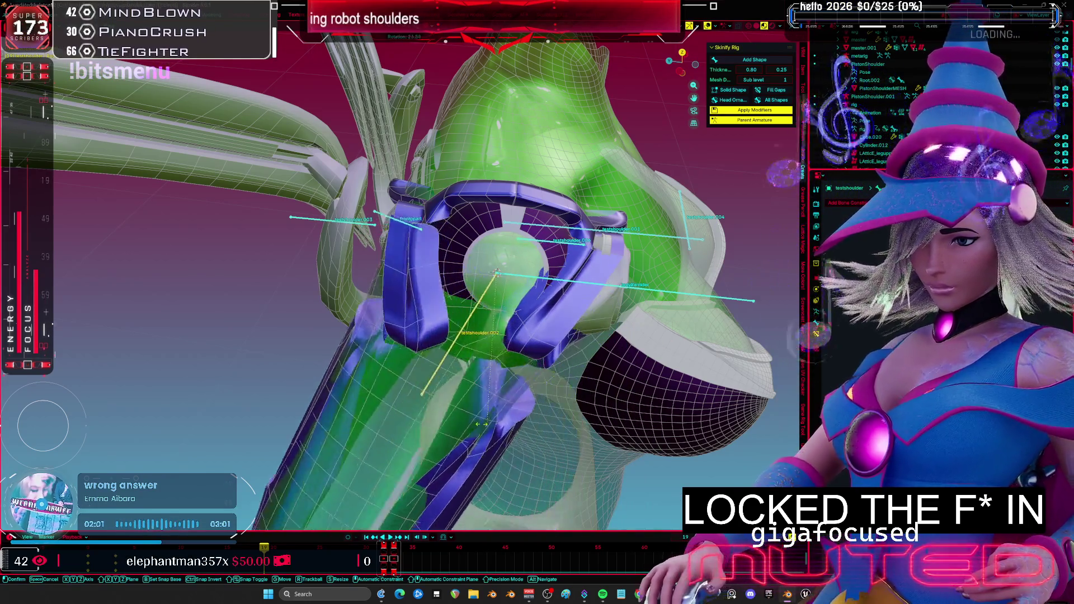
left_click(442, 258)
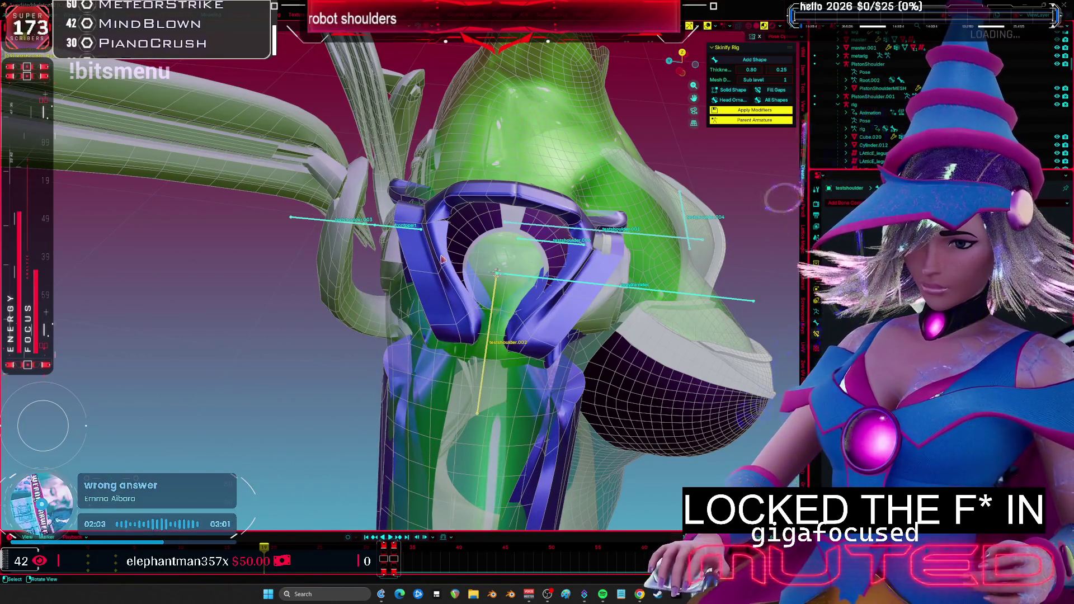
key("r")
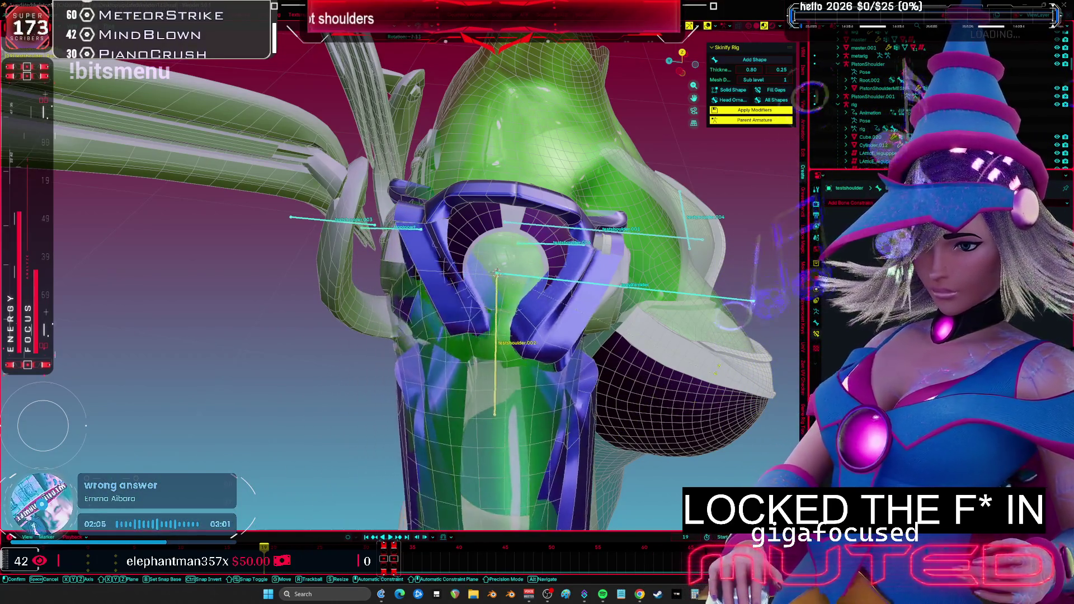
key("Return")
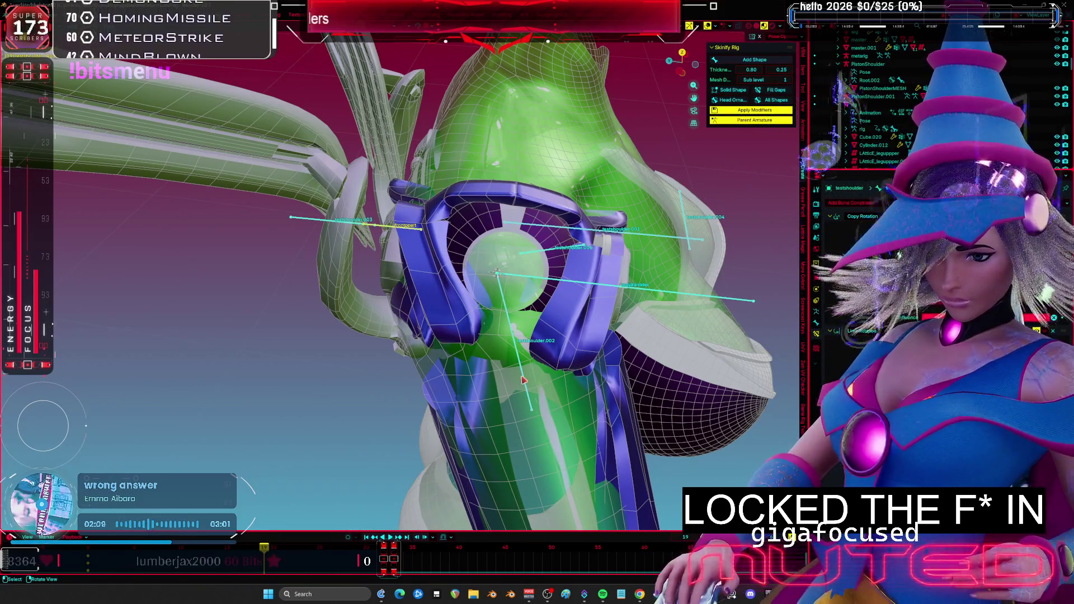
- Swing testshoulder.002 down to the left so the arm hangs more vertically
key("r")
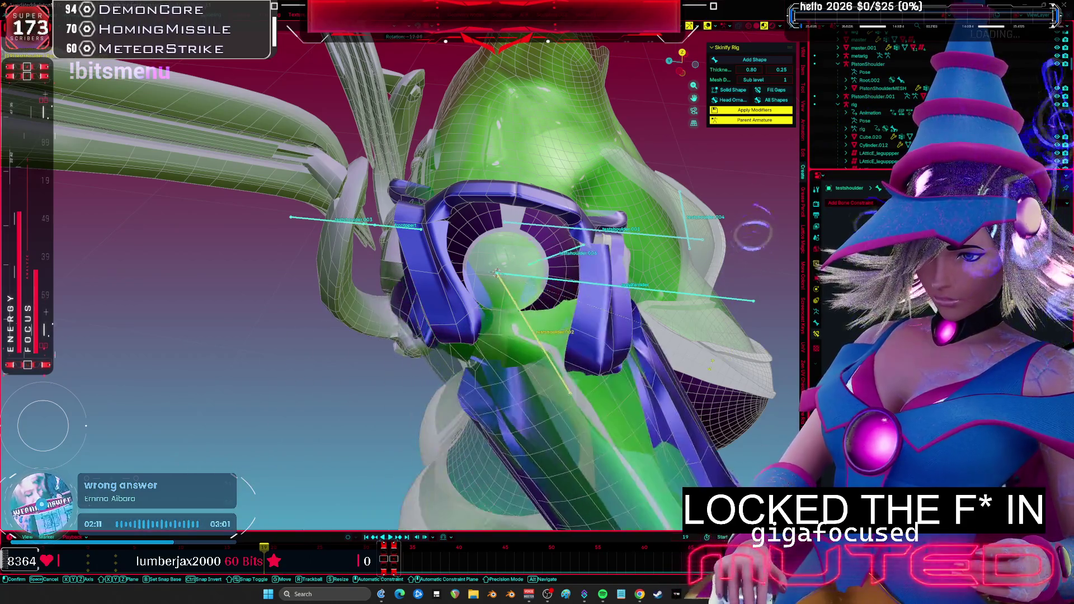
left_click(419, 236)
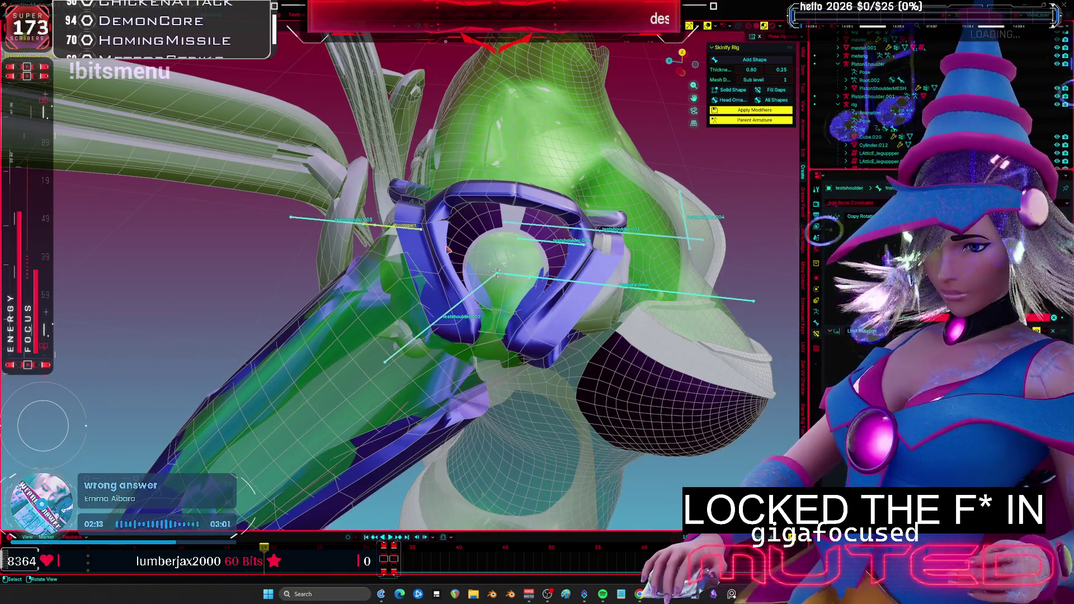
key("r")
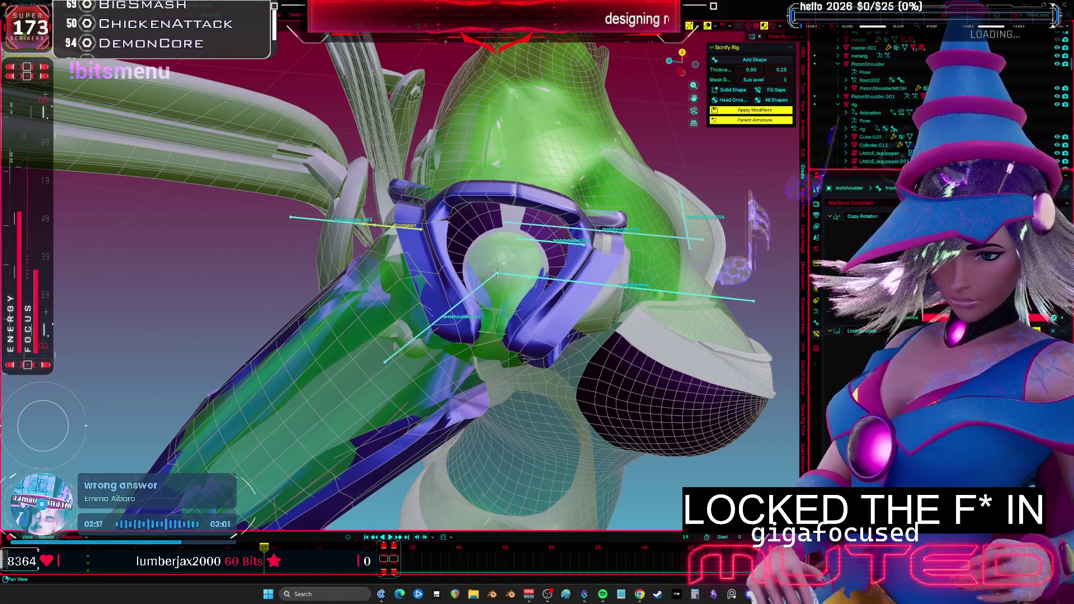
mouse_move(520, 252)
middle_mouse_down()
mouse_move(546, 252)
mouse_move(413, 231)
middle_mouse_up()
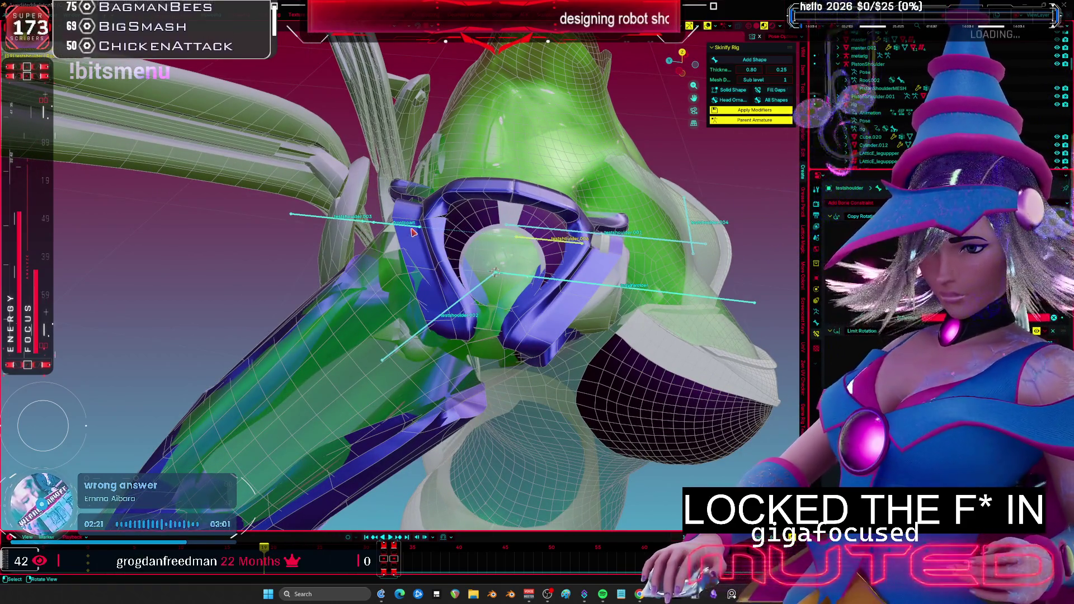
key("r")
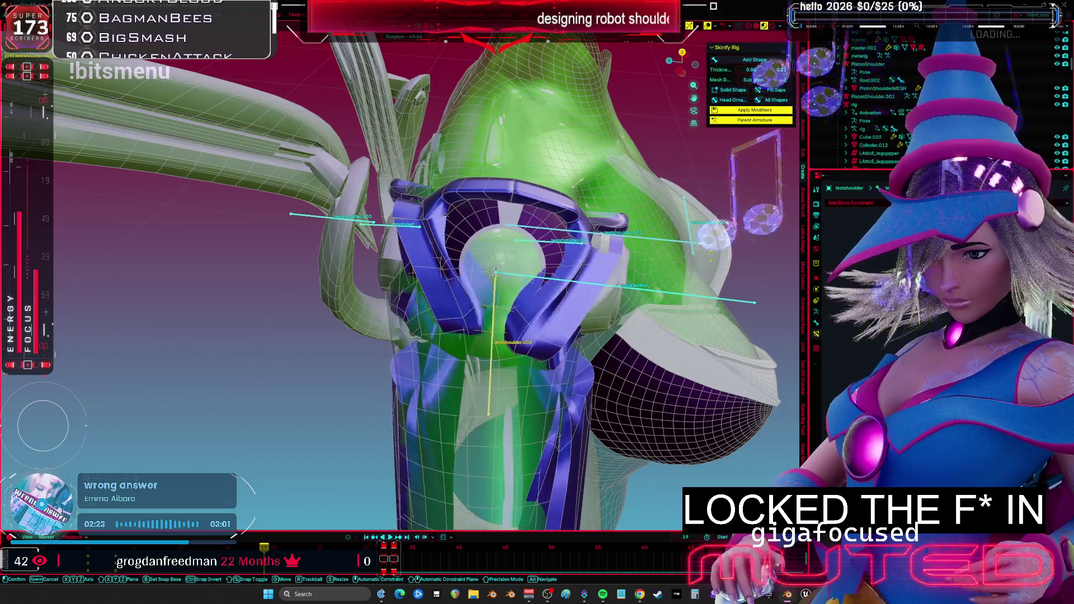
left_click(410, 234)
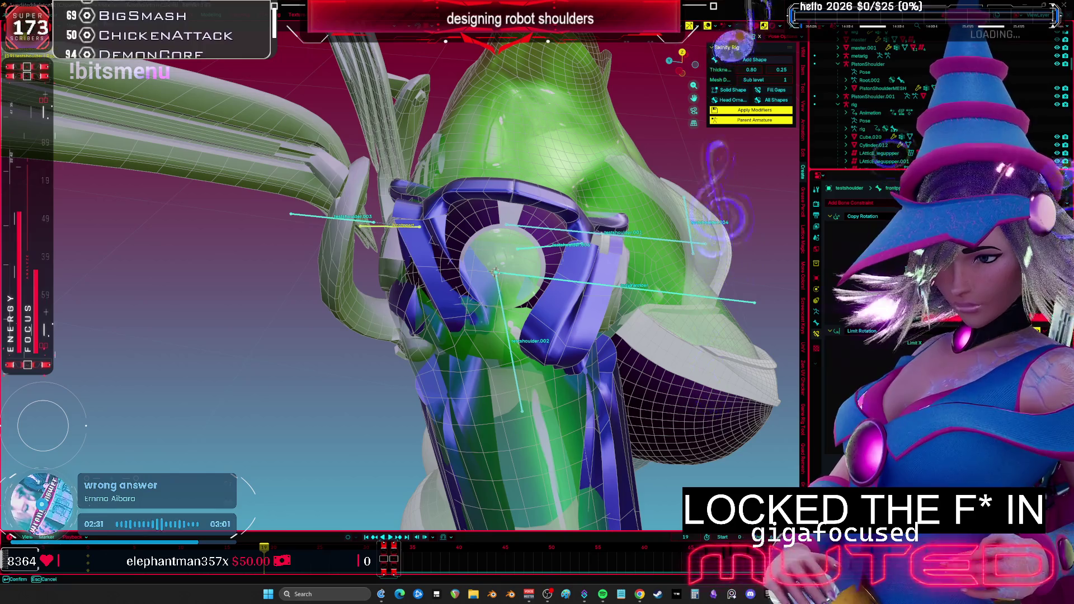
- Try a trackball rotation of testshoulder.002, then clear its user transforms
key("Return")
key("r")
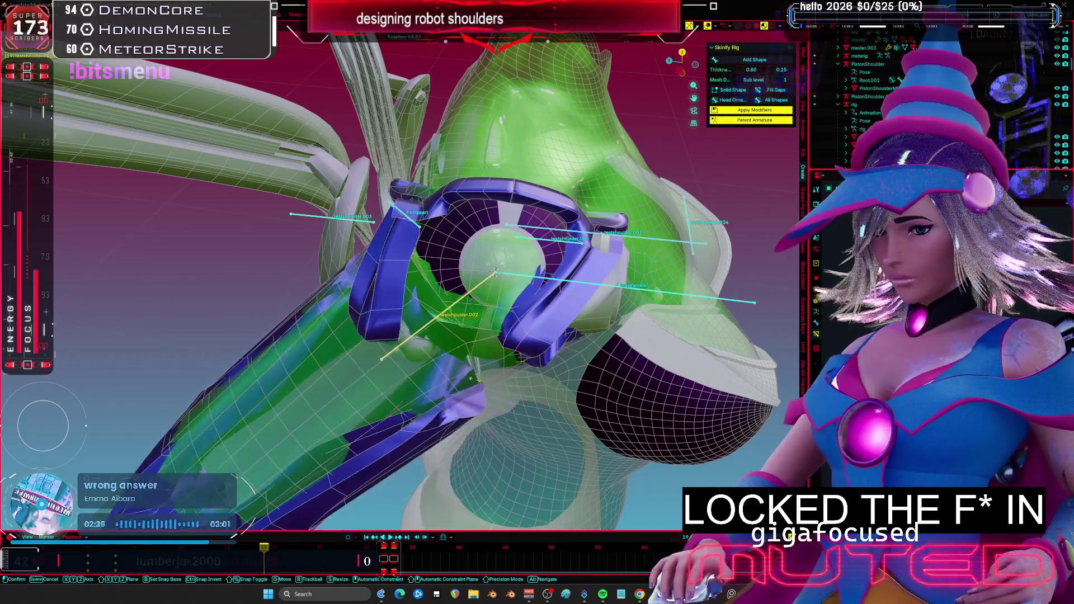
key("r")
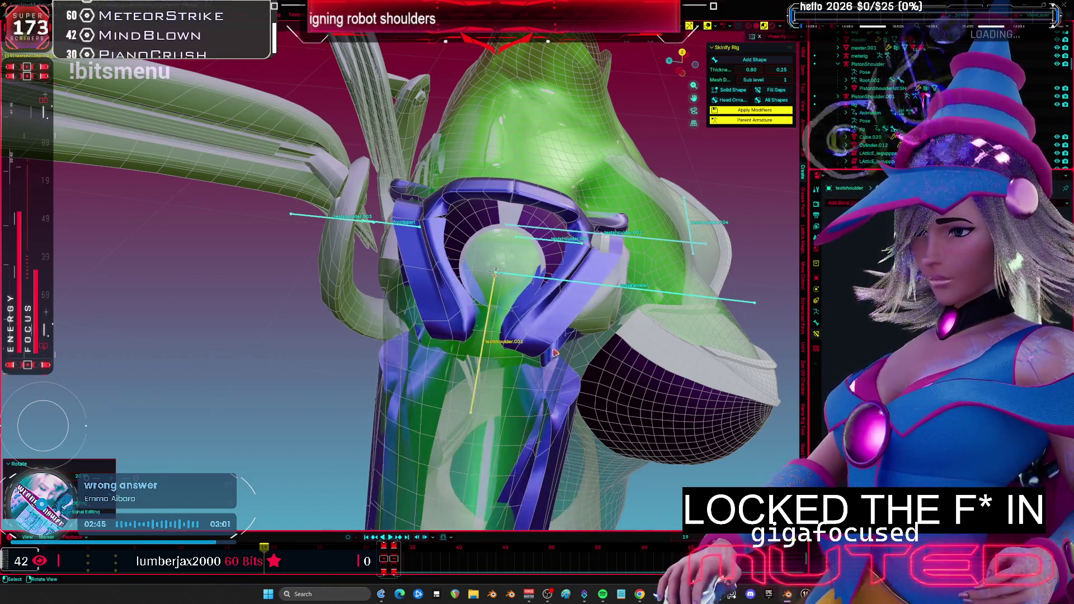
left_click(558, 342)
right_click(560, 339)
left_click(558, 336)
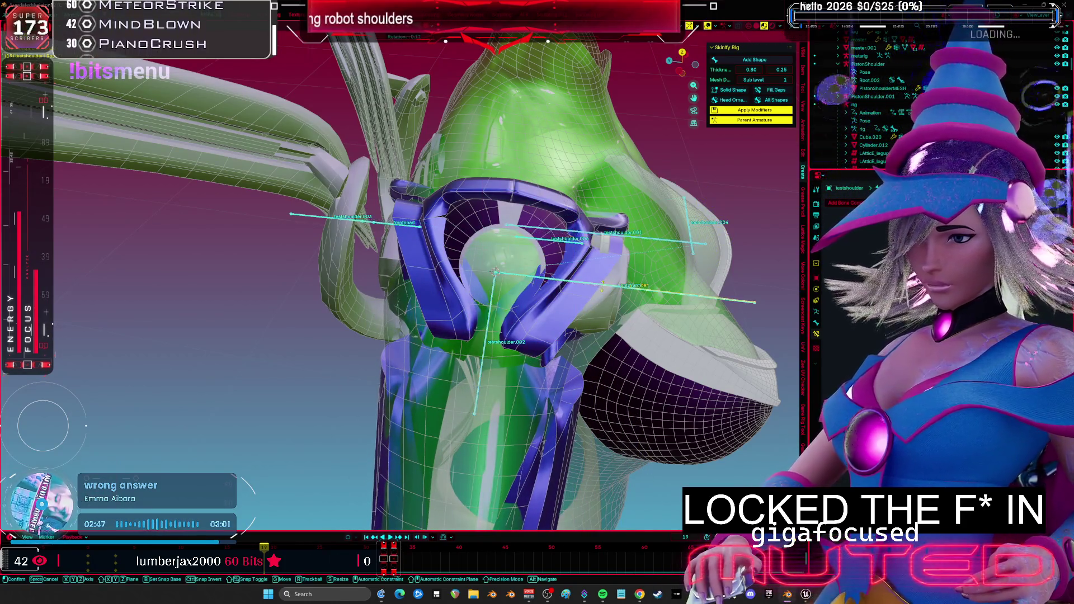
- Apply a single-axis rotation to testshoulder.002, inspect it, then clear the pose to rest
key("r")
key("r")
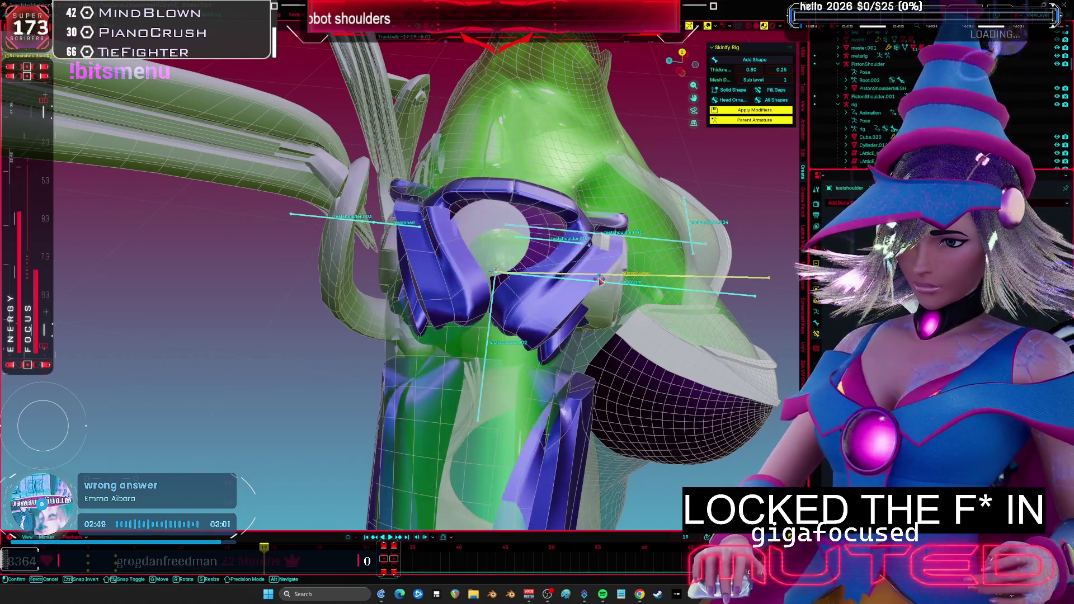
key("r")
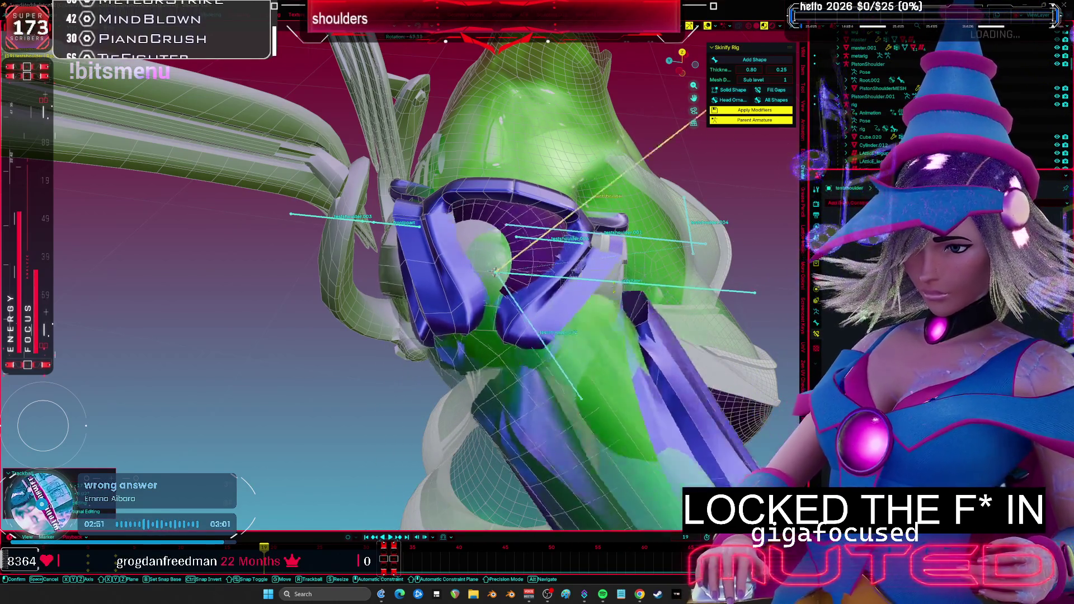
left_click(412, 230)
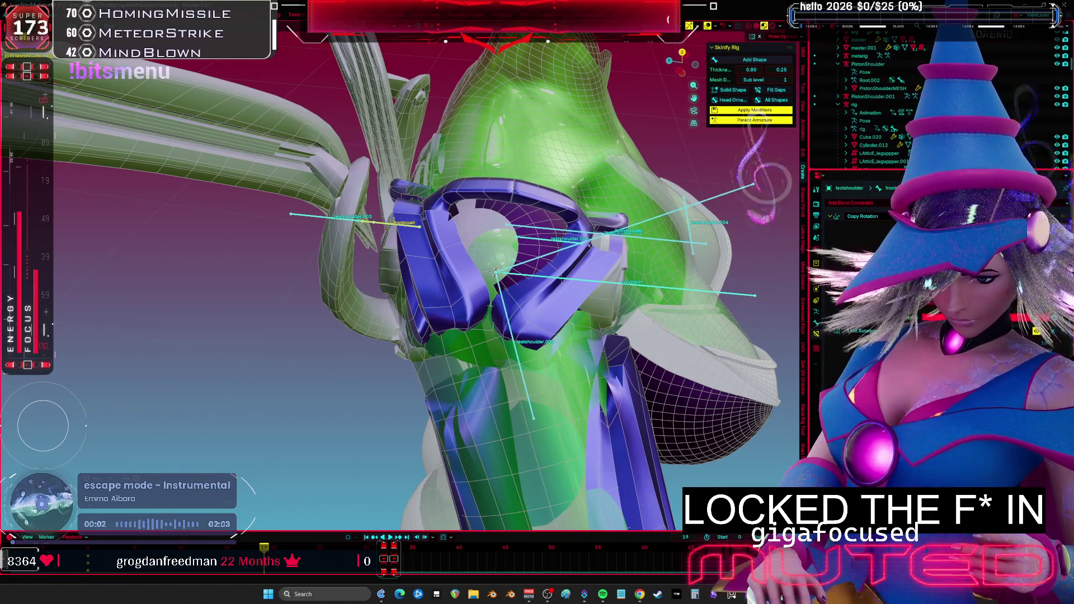
middle_click_drag(573, 277, 534, 270)
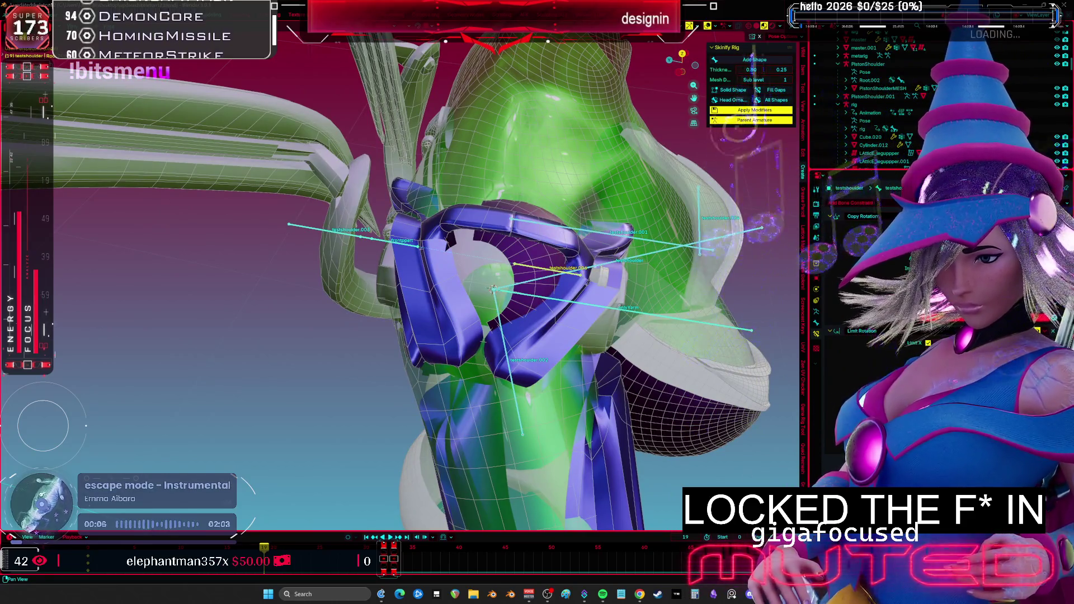
middle_click_drag(593, 356, 590, 342)
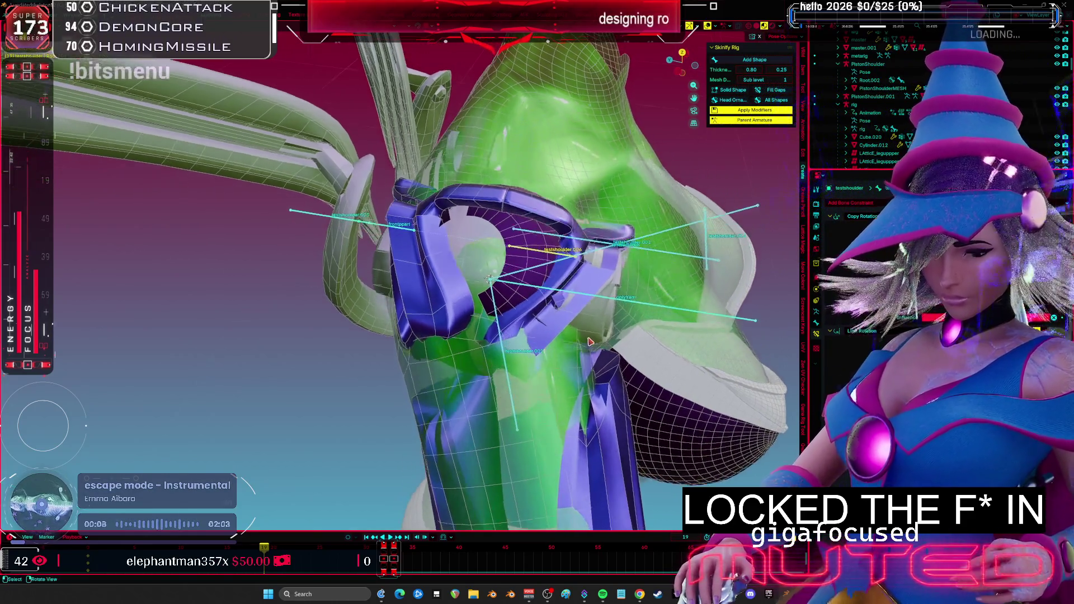
right_click(634, 306)
left_click(643, 311)
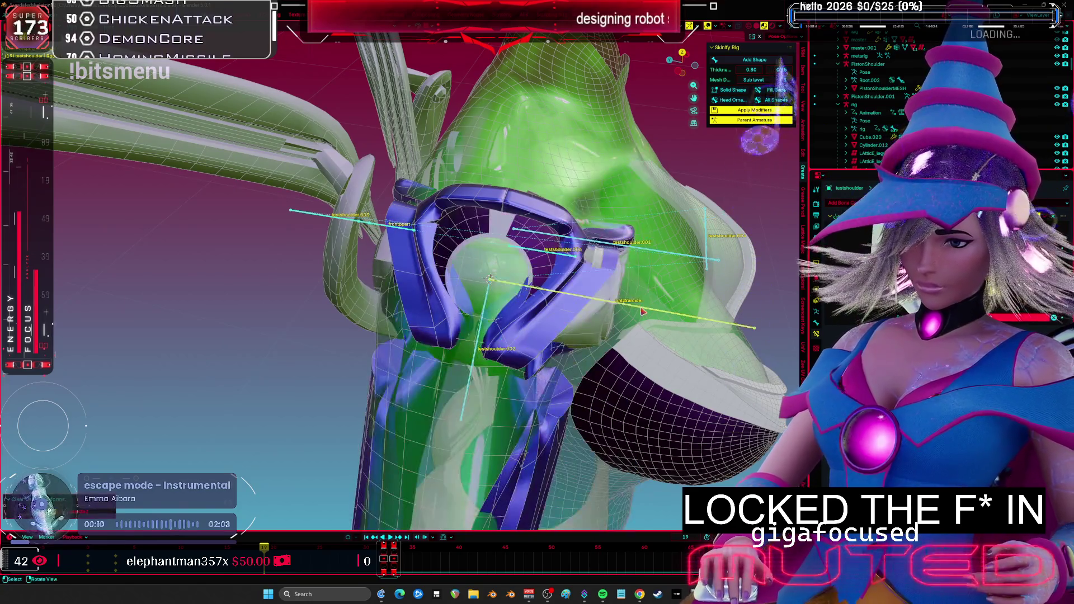
key("r")
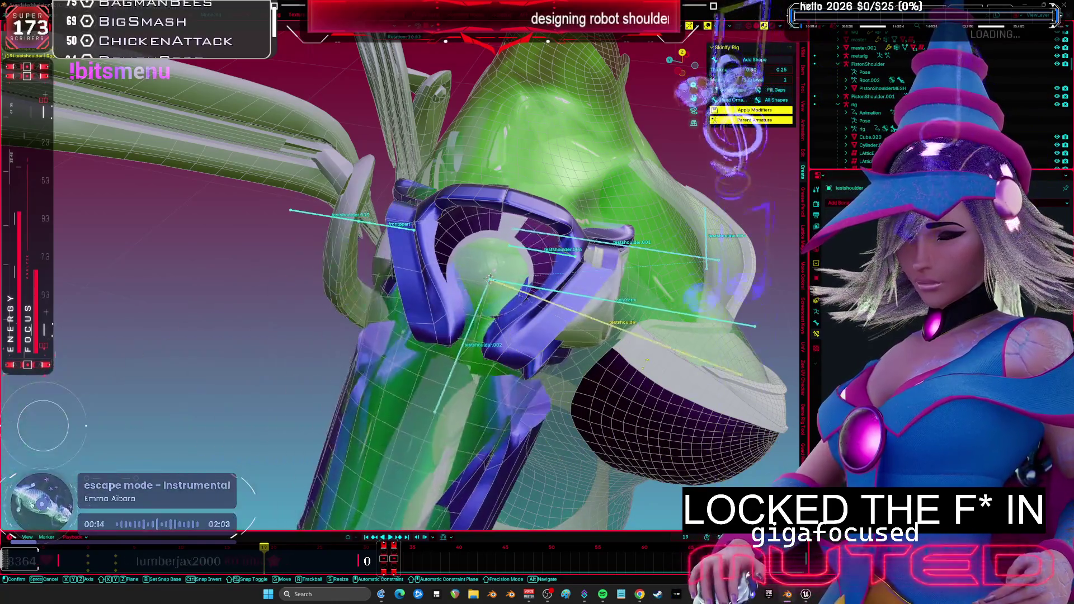
key("r")
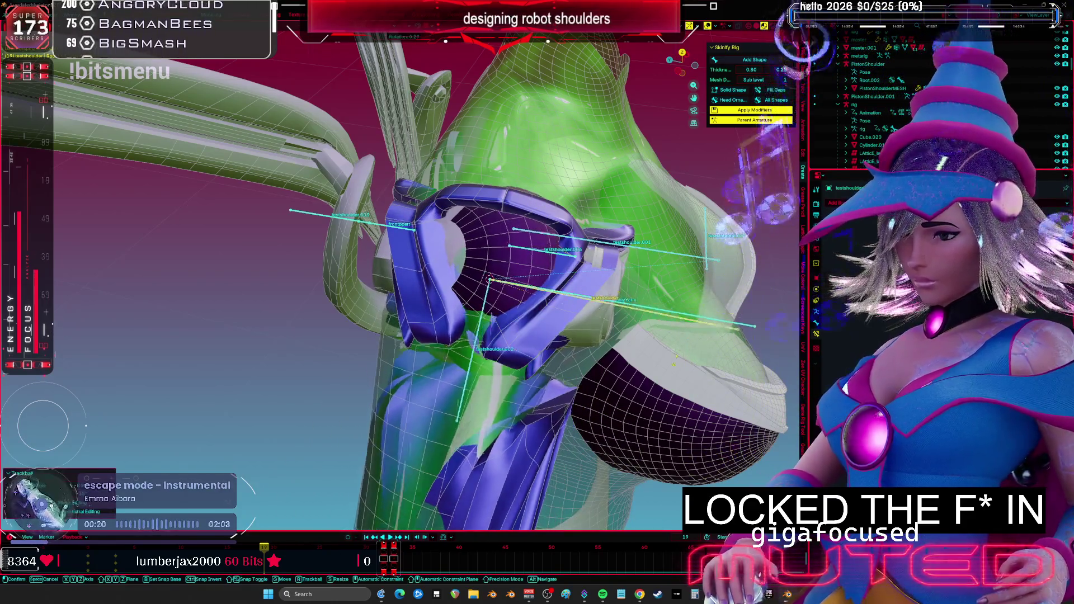
key("r")
right_click(618, 256)
right_click(618, 256)
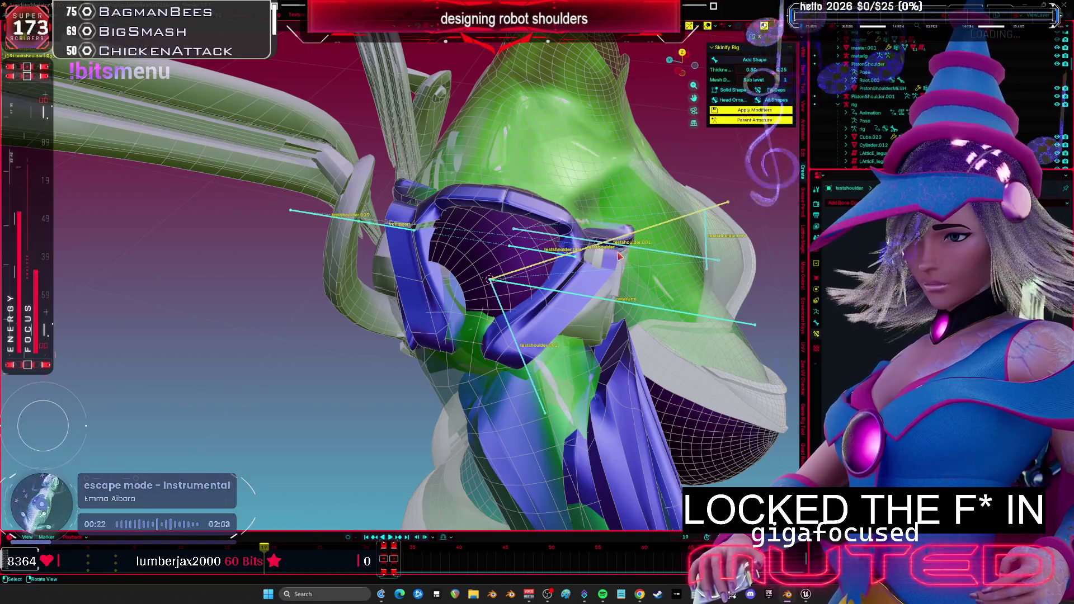
left_click(618, 253)
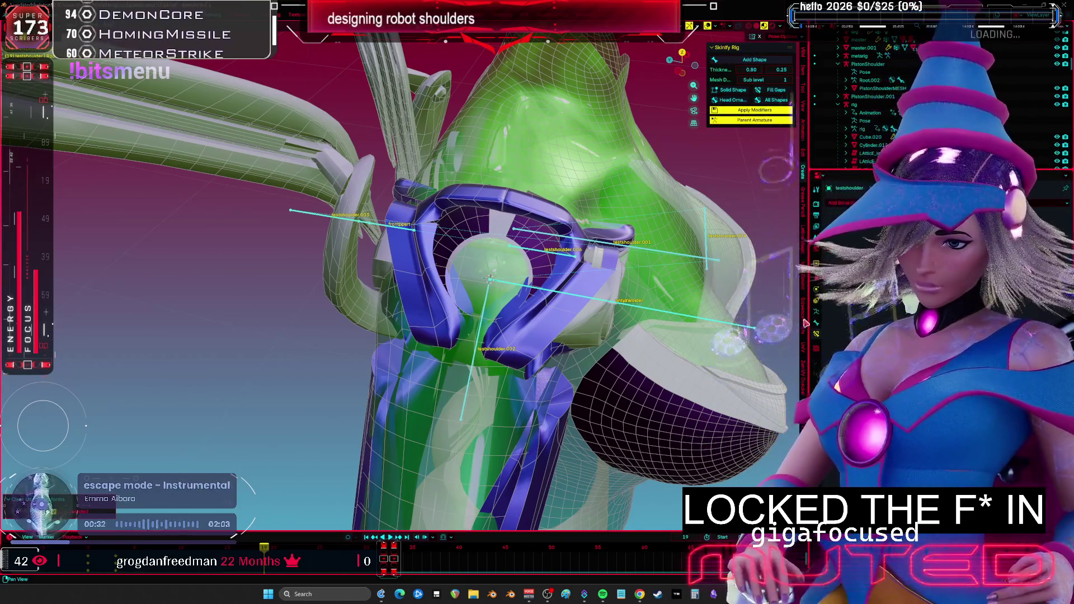
middle_click_drag(810, 320, 677, 287)
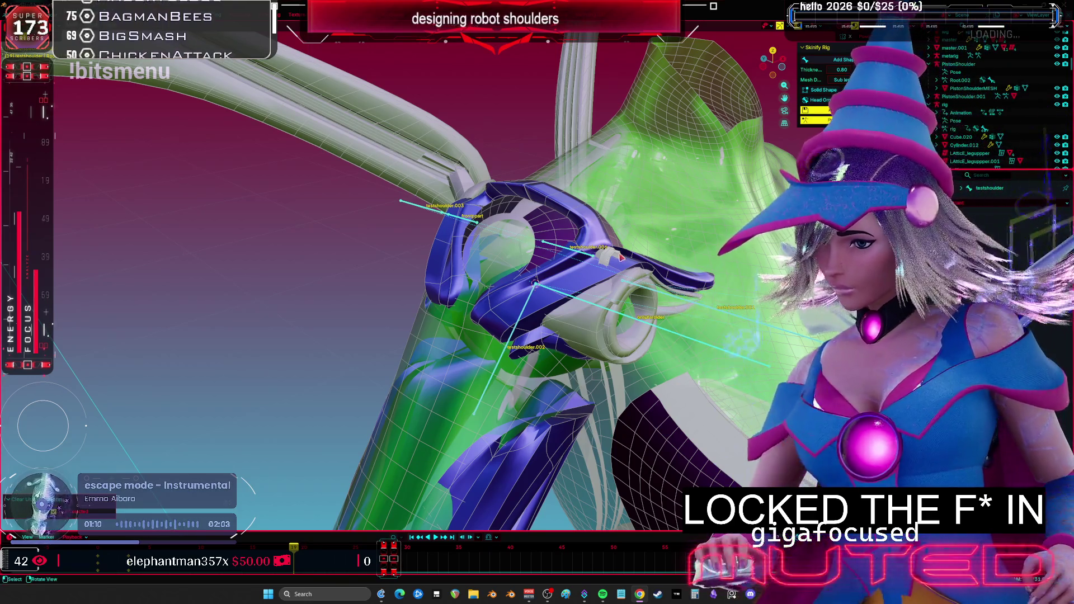
mouse_move(621, 258)
middle_mouse_down()
mouse_move(462, 273)
mouse_move(523, 315)
middle_mouse_up()
- Rotate the shoulder bone from a three-quarter view, switching between trackball and single-axis rotation
middle_click_drag(591, 302, 553, 306)
key("r")
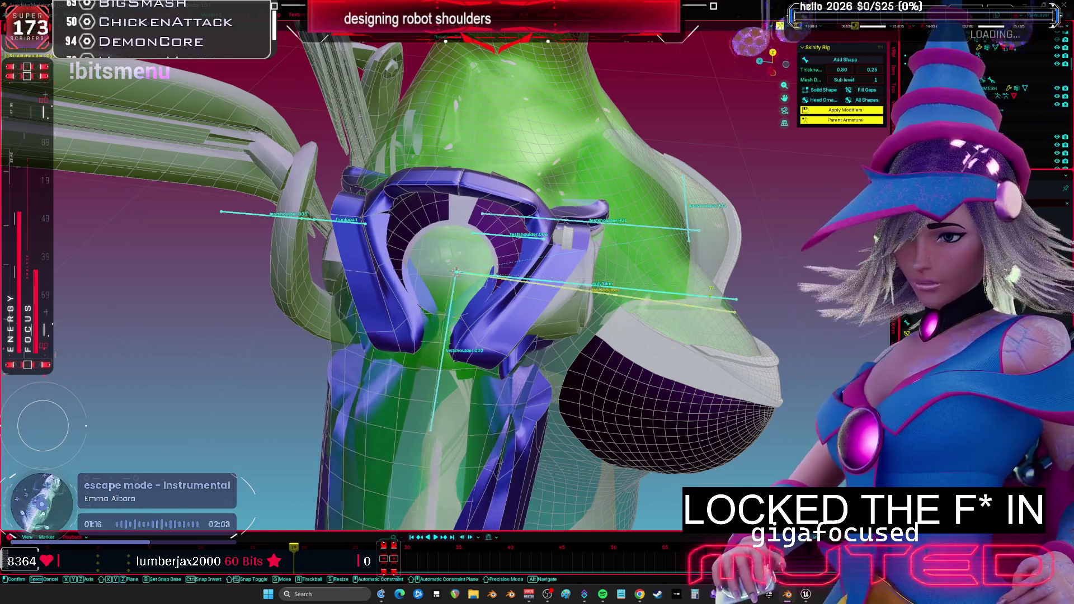
key("r")
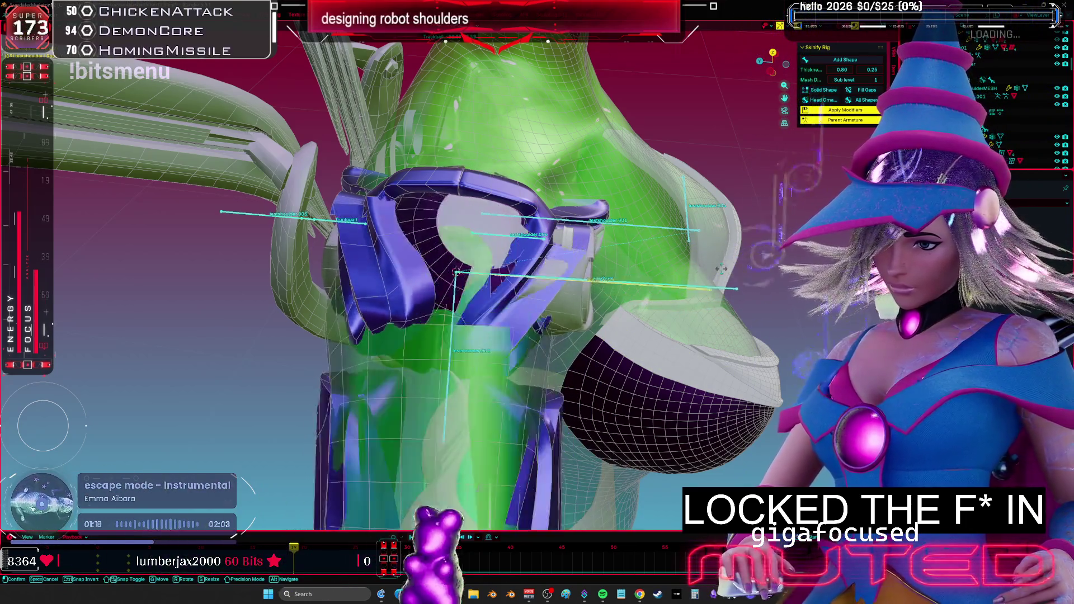
key("r")
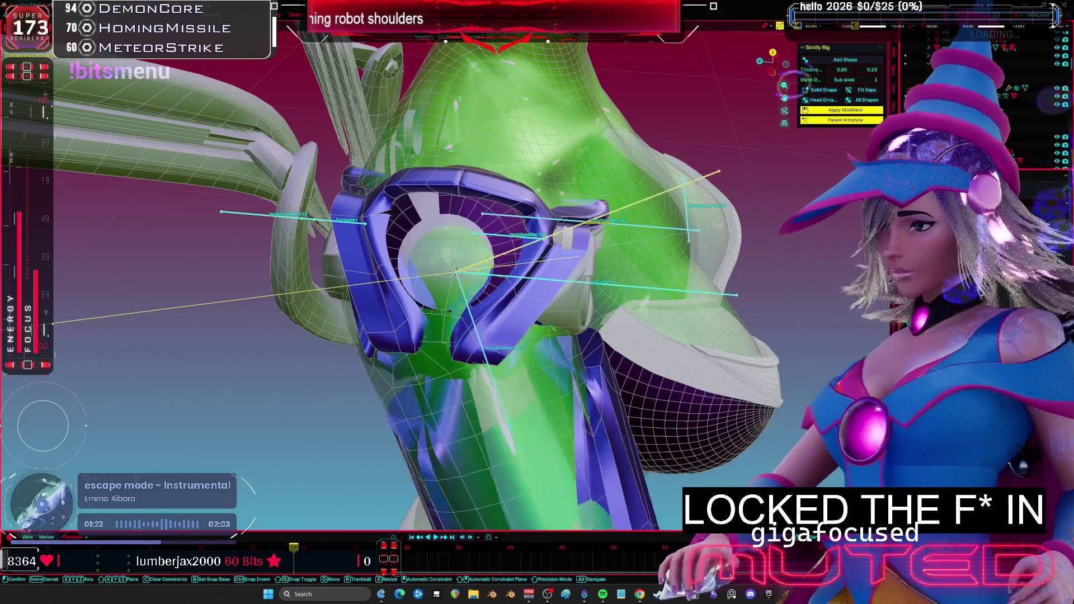
left_click(500, 267)
- Apply a second trackball rotation to the shoulder clamp pieces from a front view
mouse_move(500, 267)
middle_mouse_down()
mouse_move(559, 249)
mouse_move(534, 346)
mouse_move(553, 364)
middle_mouse_up()
key("r")
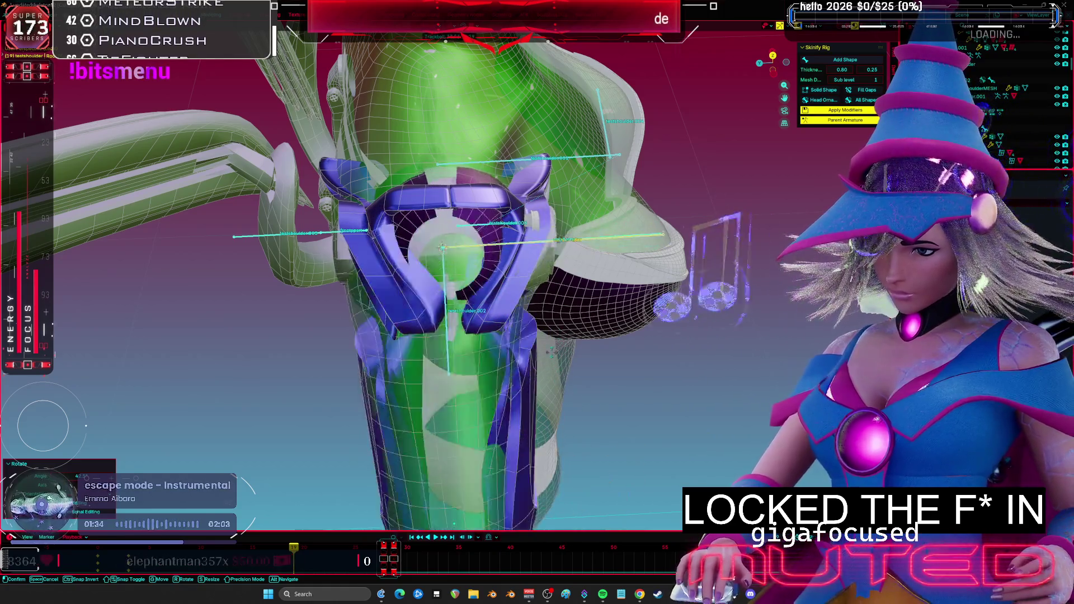
left_click(518, 320)
scroll(519, 320, "up", 3)
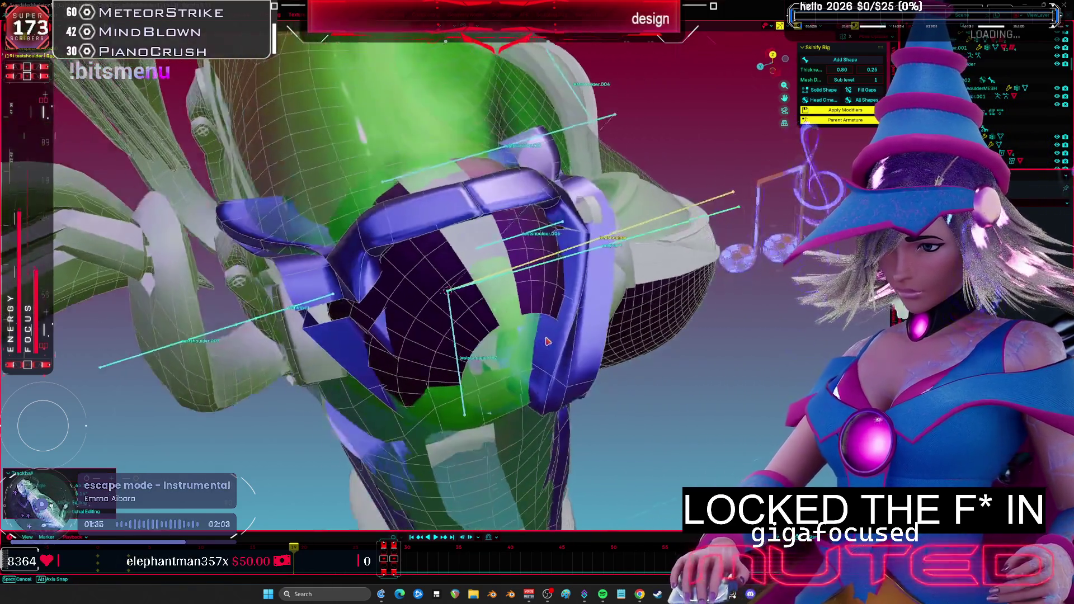
- Move testshoulder.003 up and to the left beside the blue shoulder clamp
mouse_move(518, 320)
middle_mouse_down()
mouse_move(534, 220)
mouse_move(559, 235)
middle_mouse_up()
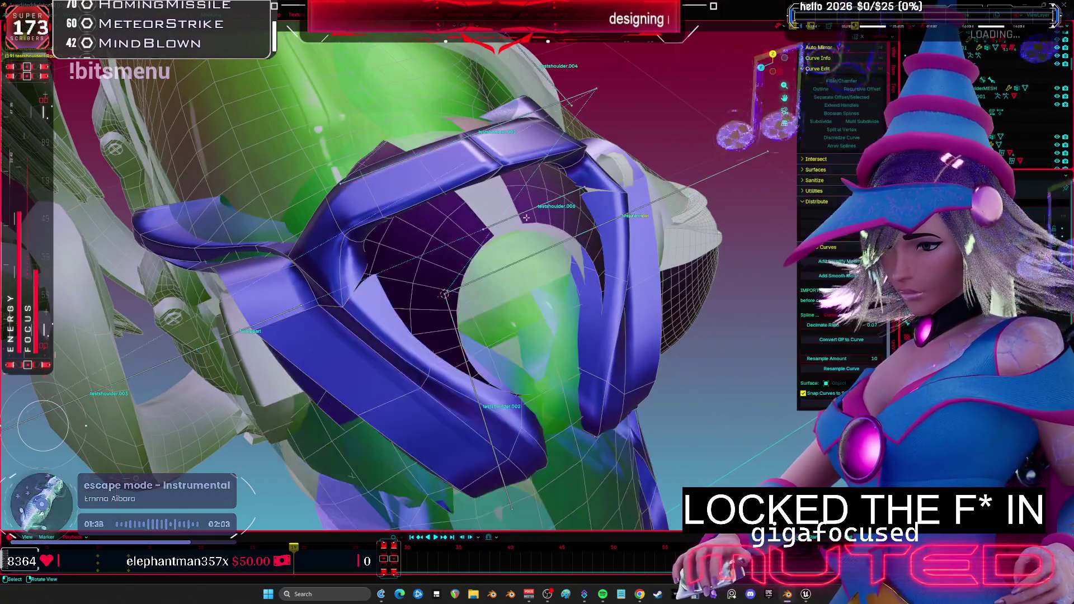
left_click(581, 230)
key("g")
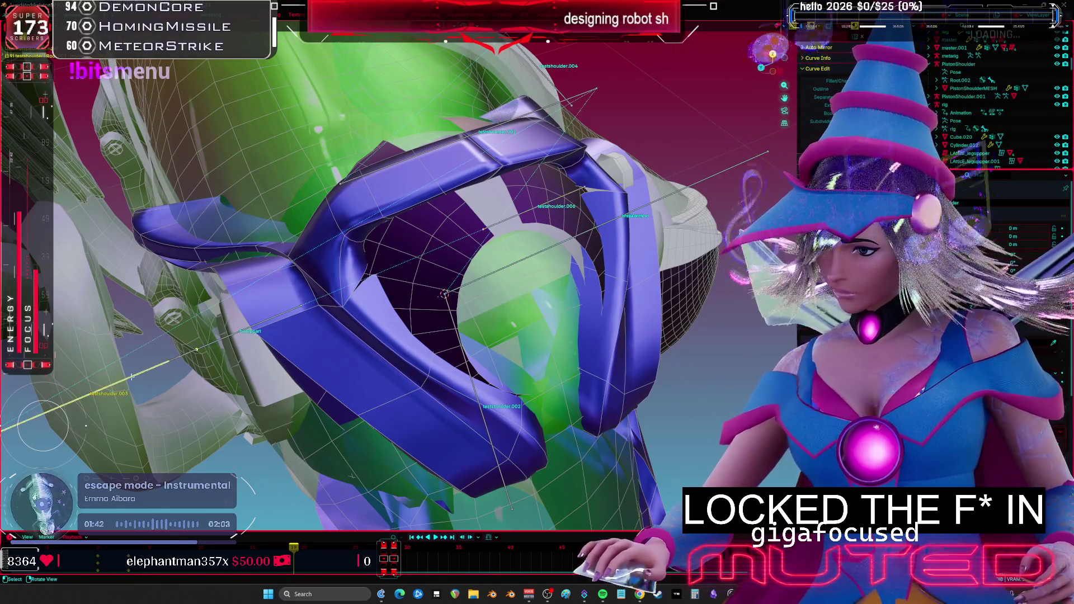
middle_click_drag(427, 377, 260, 335, "alt")
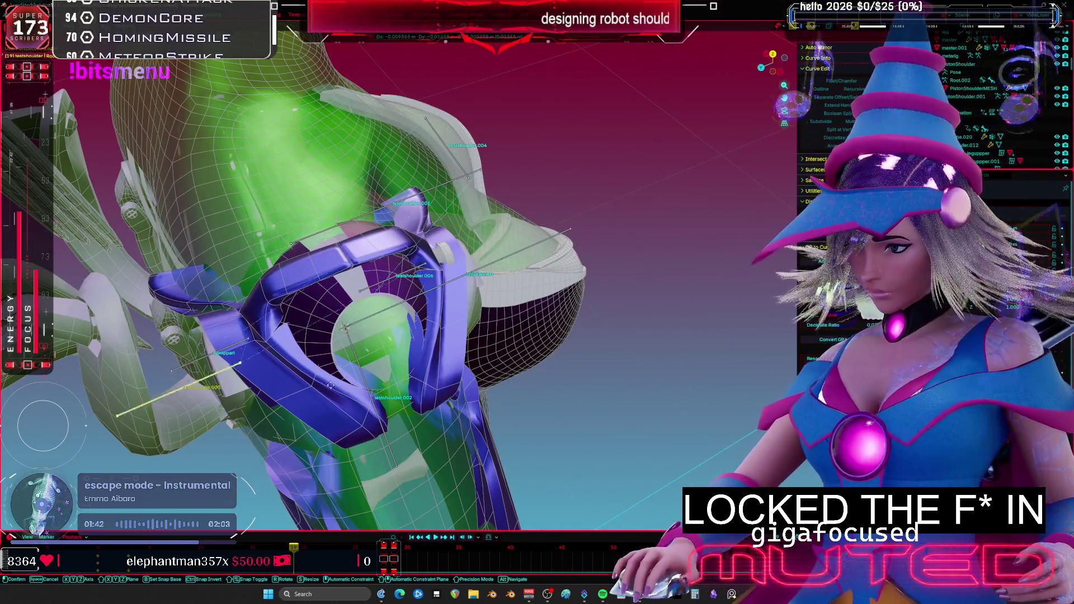
left_click(225, 371)
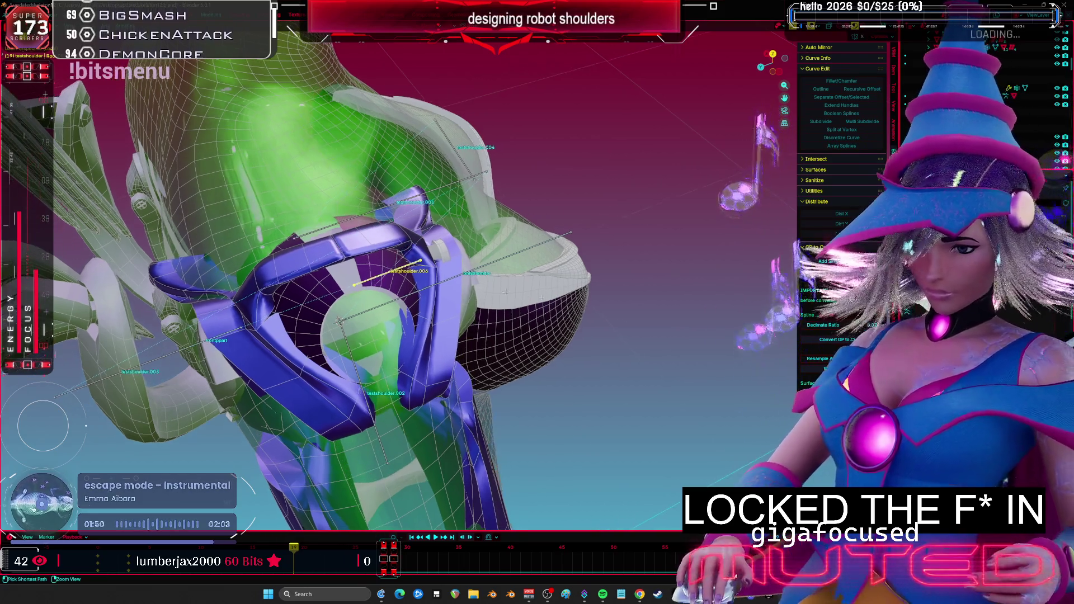
middle_click_drag(392, 280, 410, 270, "shift")
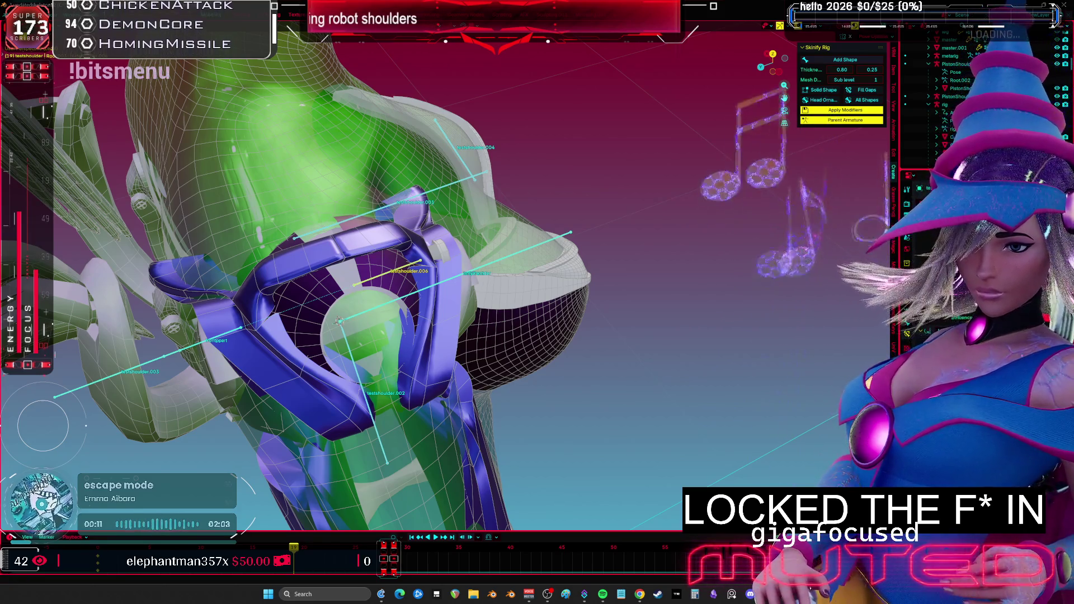
- Rotate the shoulder bones about the joint, including a Z-locked and a trackball rotation
left_click(242, 331)
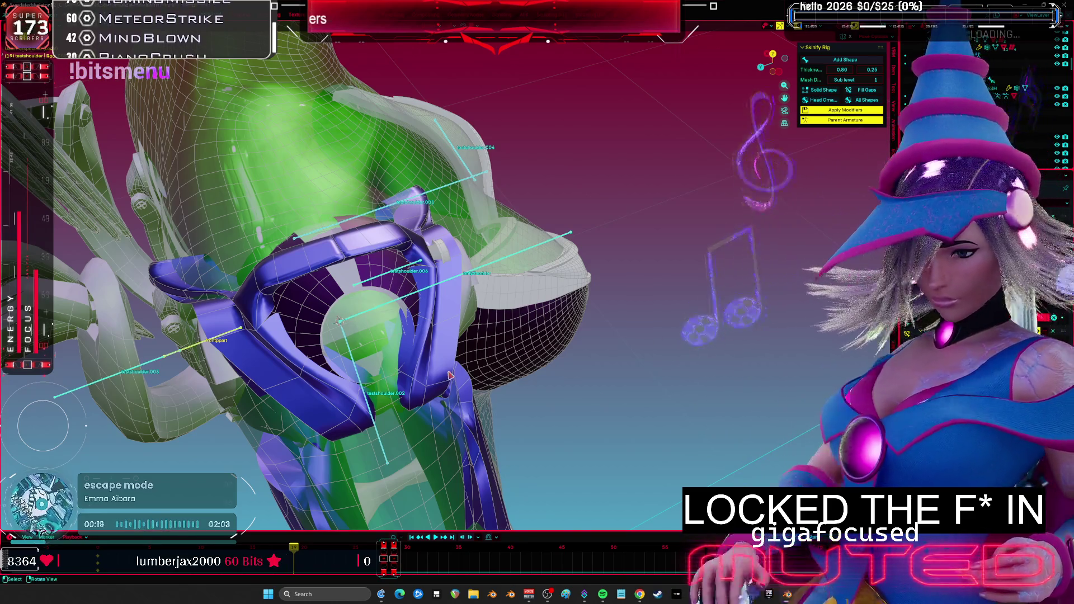
middle_click_drag(409, 325, 434, 308, "shift")
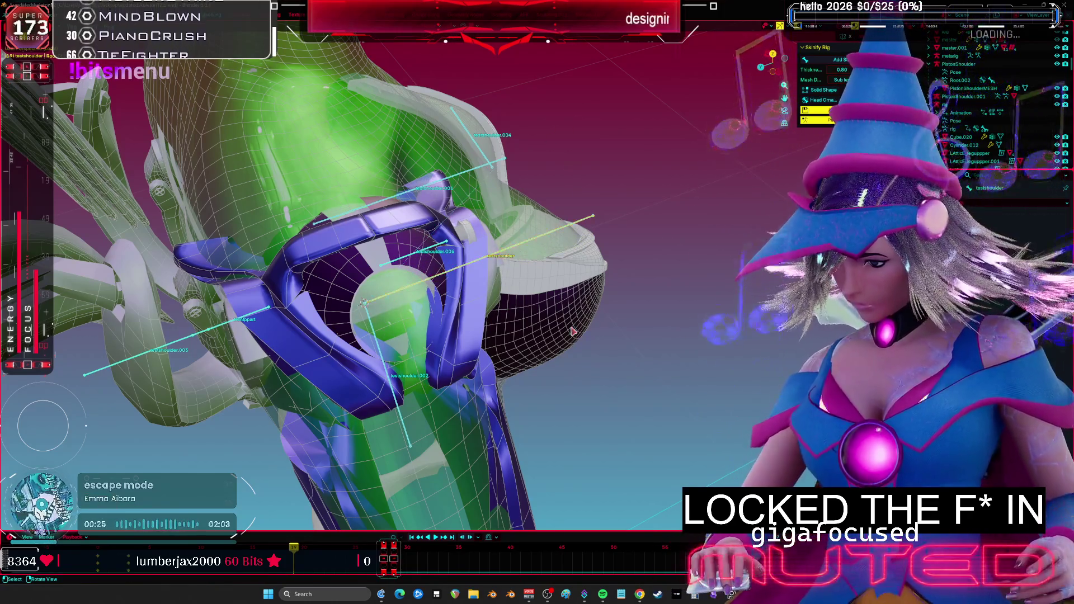
key("r")
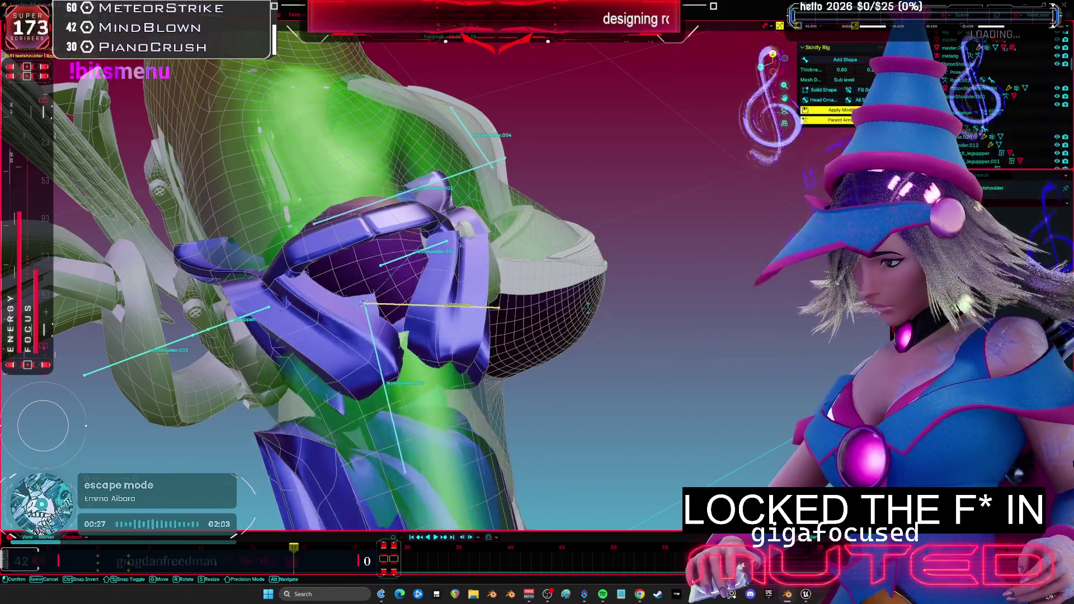
left_click(664, 369)
key("r")
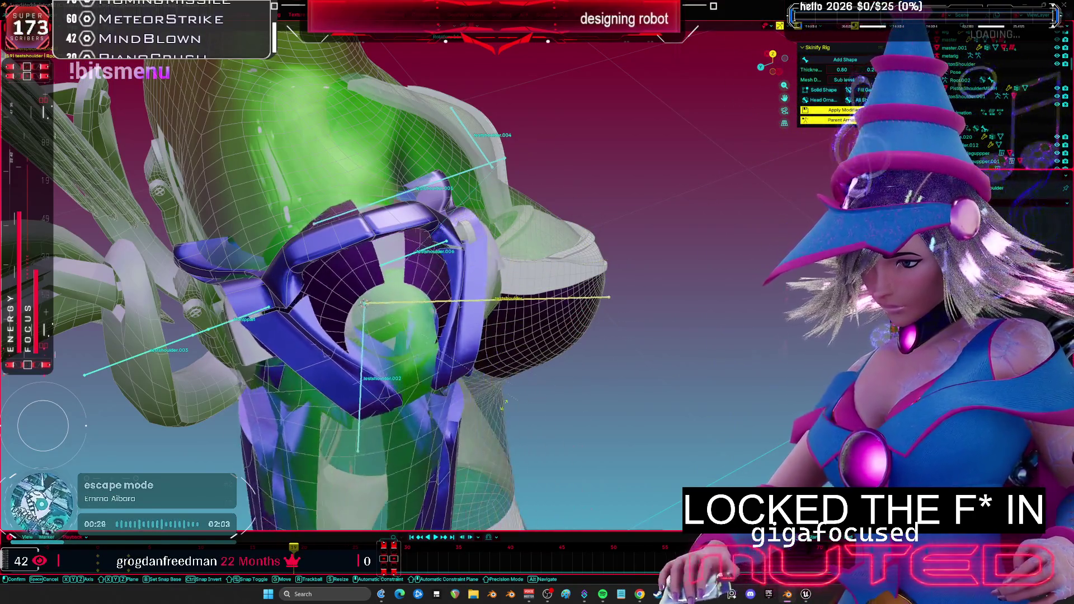
key("z")
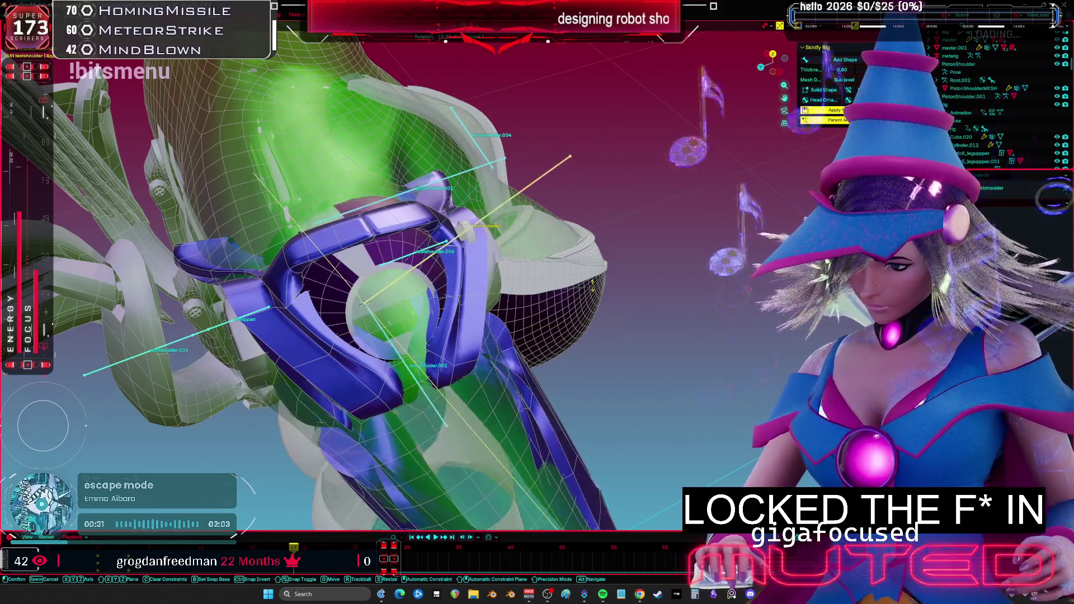
key("r")
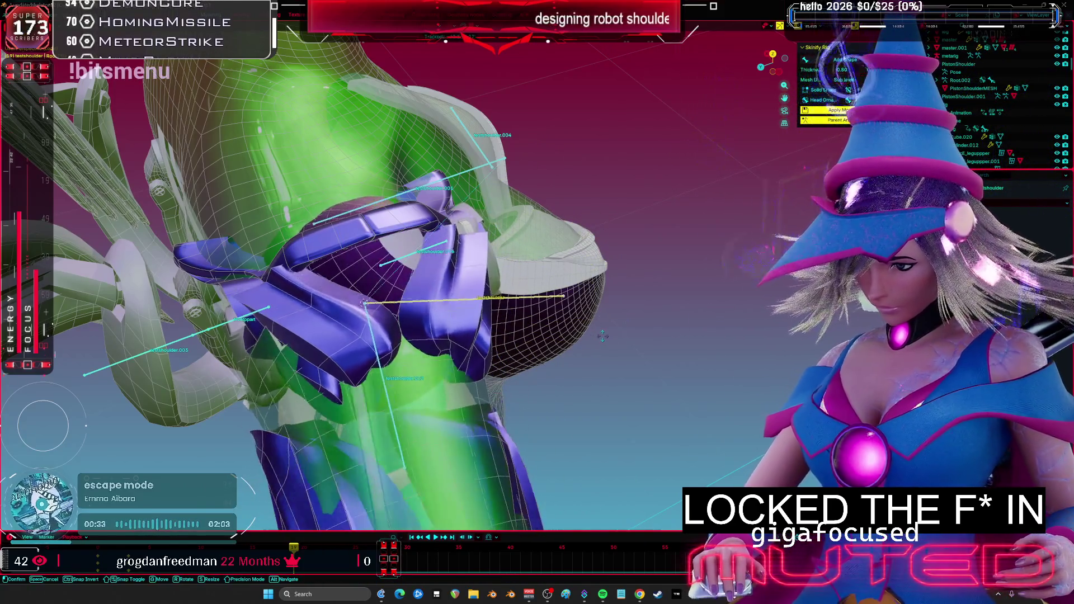
- Freely rotate testshoulder.002 twice to swing the lower clamp piece
left_click(390, 393)
key("r")
key("r")
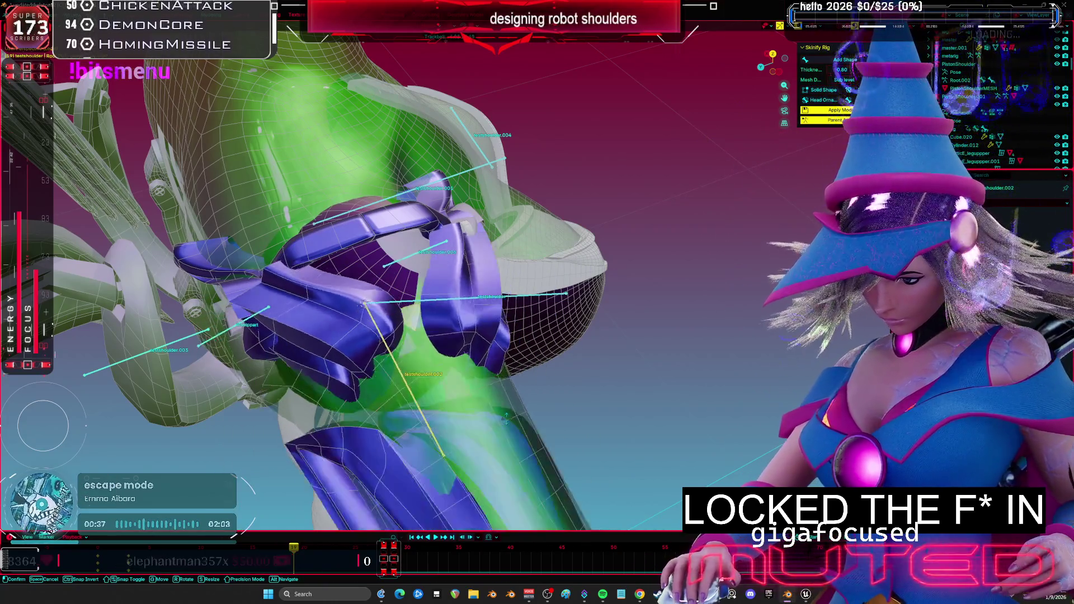
left_click(513, 423)
middle_click_drag(514, 424, 564, 334)
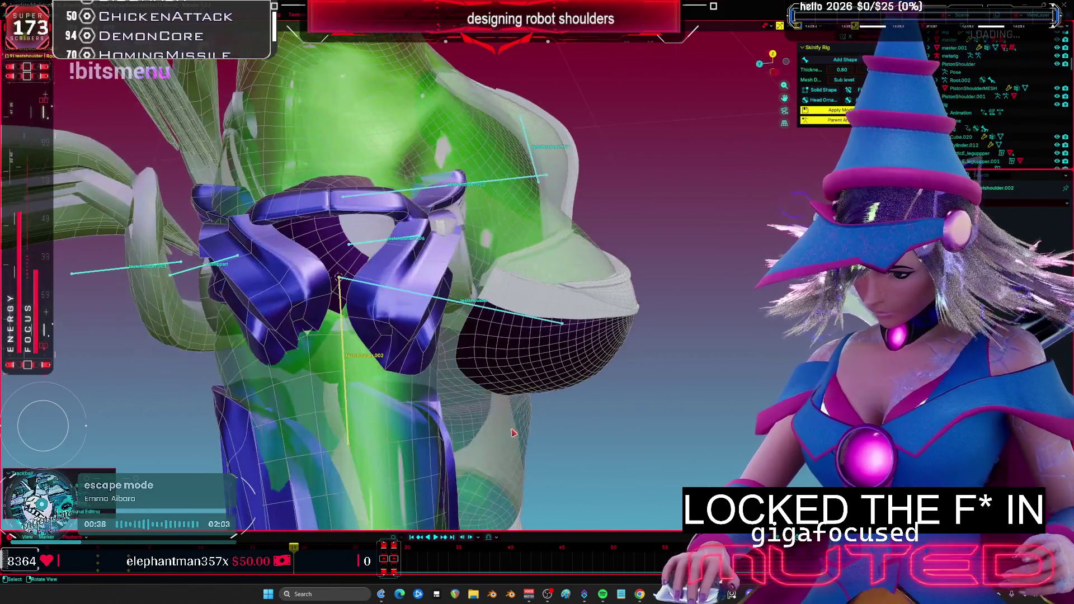
key("r")
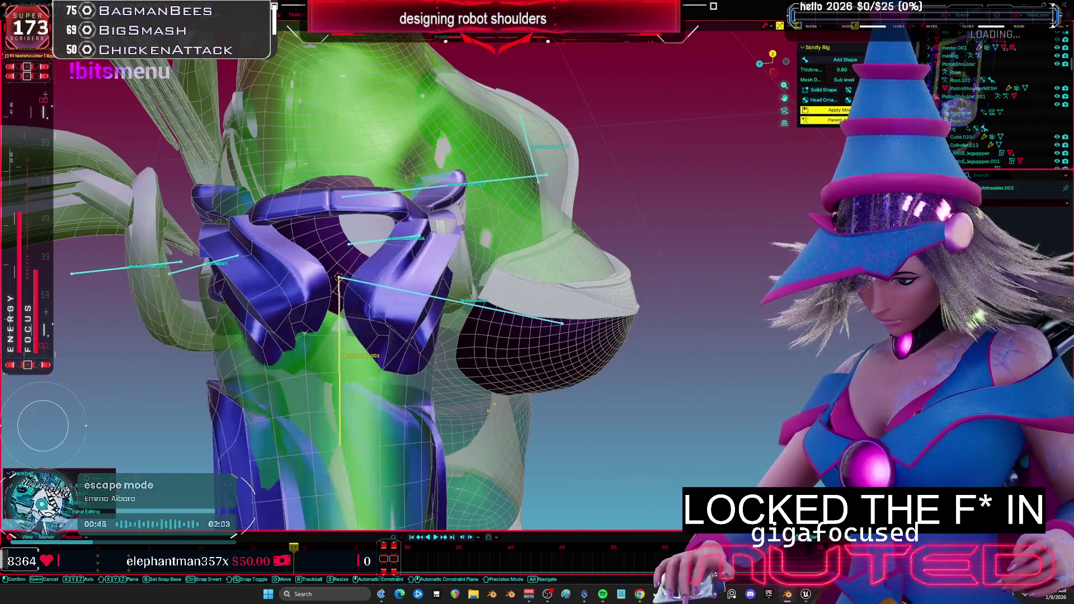
left_click(516, 383)
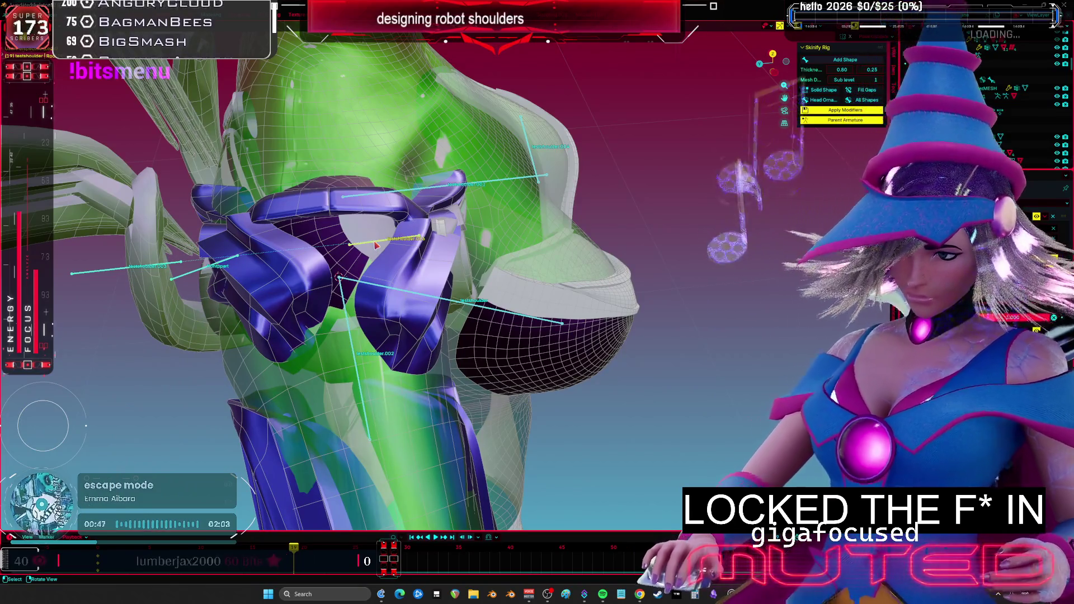
- Shift the frontpart bone and its clamp piece sideways, then orbit to inspect it
left_click(205, 272)
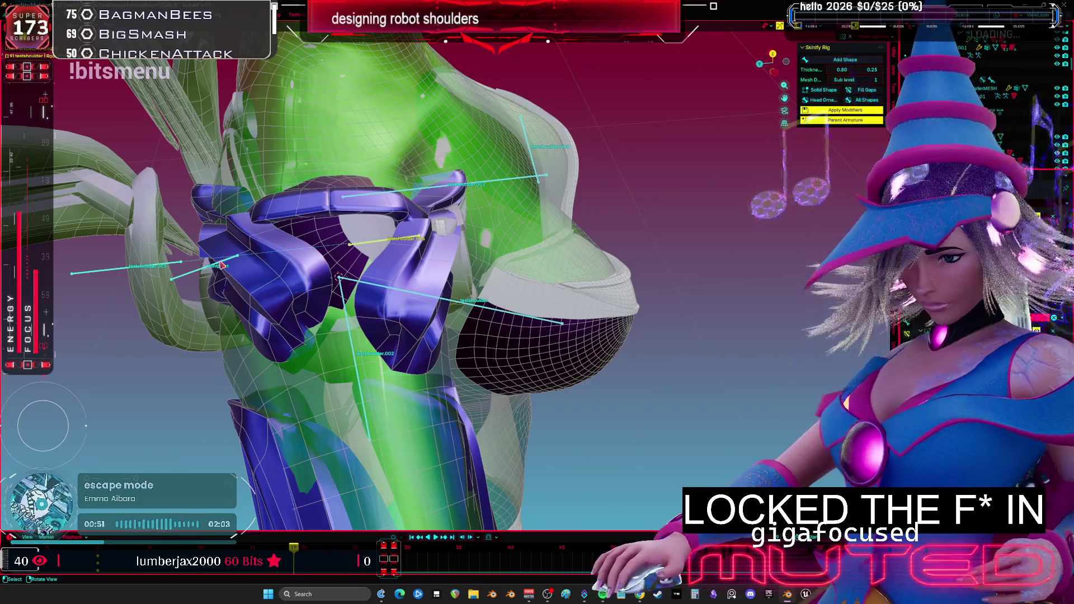
key("g")
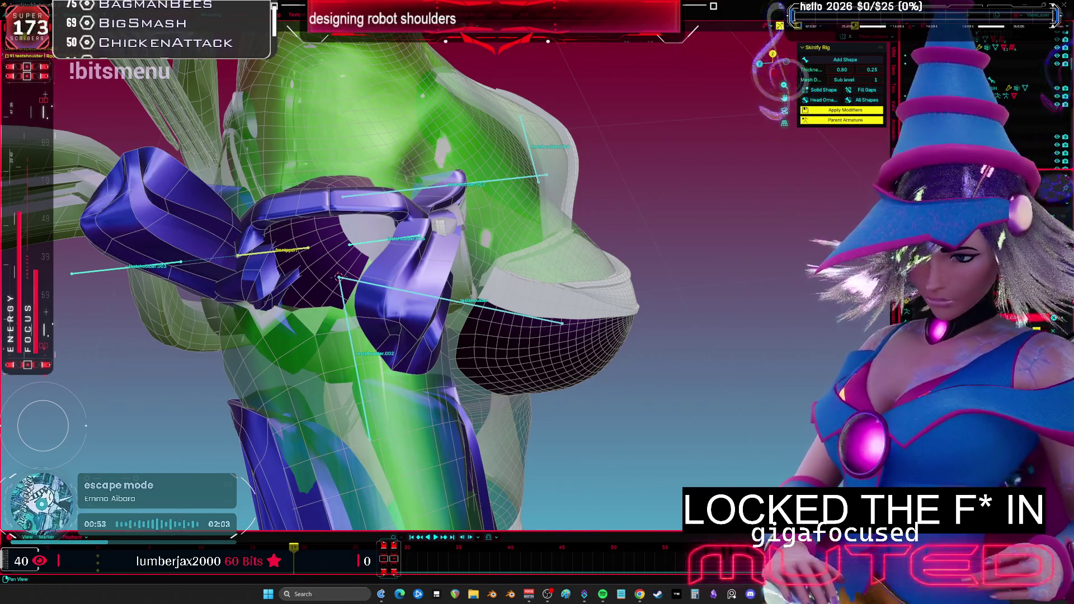
middle_click_drag(306, 311, 347, 283)
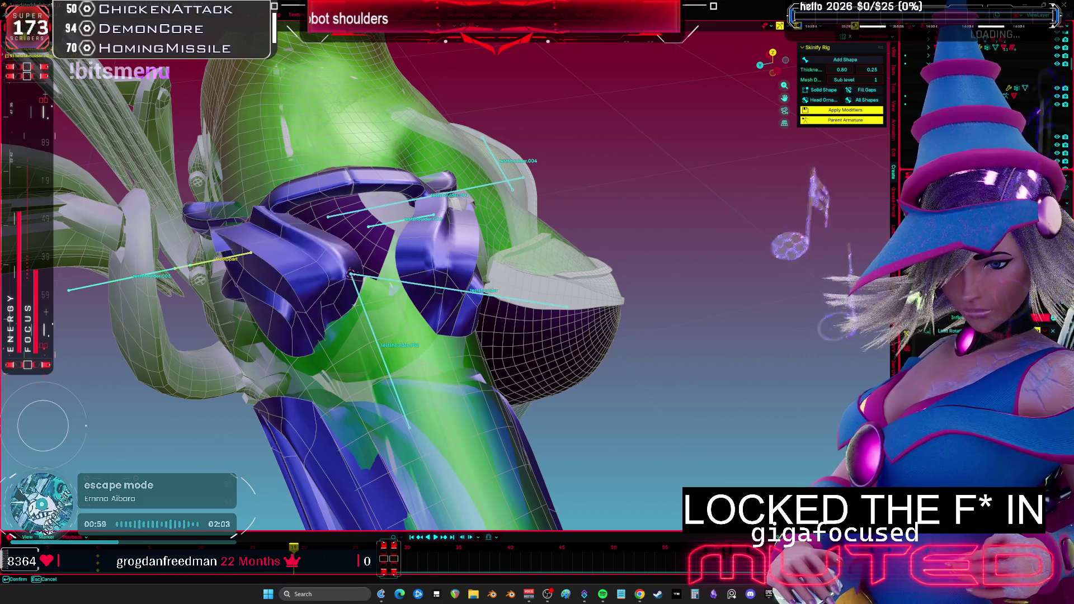
middle_click_drag(495, 323, 335, 302)
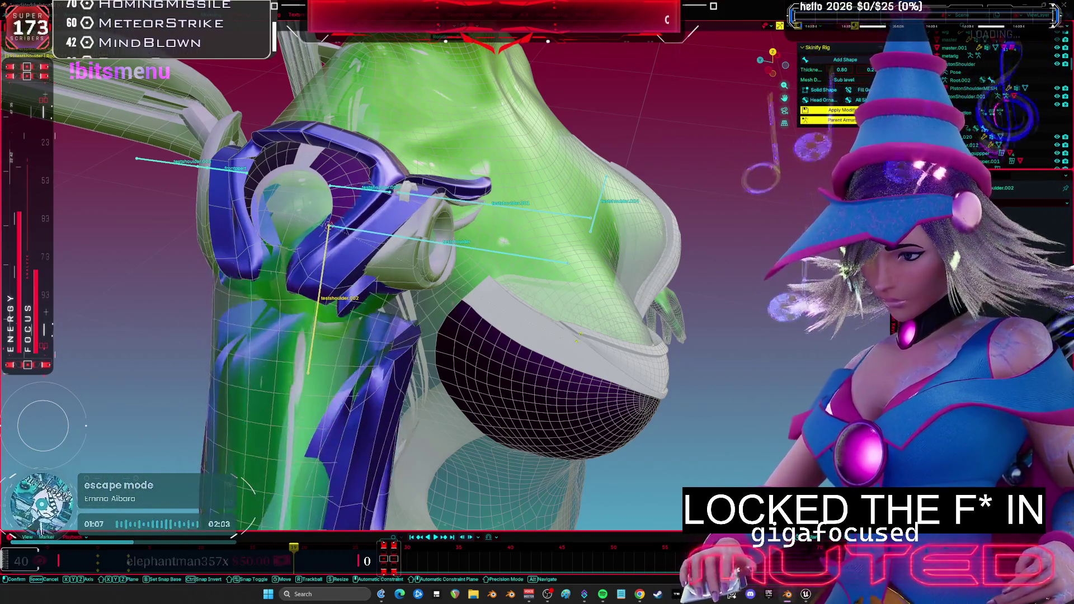
- Rotate the testshoulder bone, then clear the pose back to rest from the Pose menu
middle_click_drag(498, 324, 504, 323)
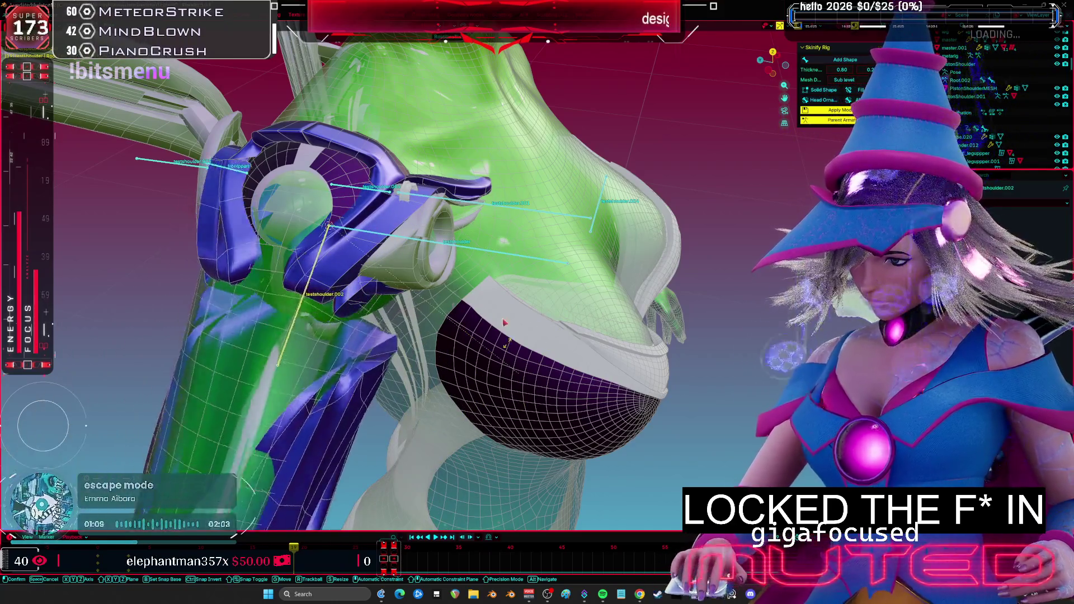
left_click(530, 267)
left_click(534, 263)
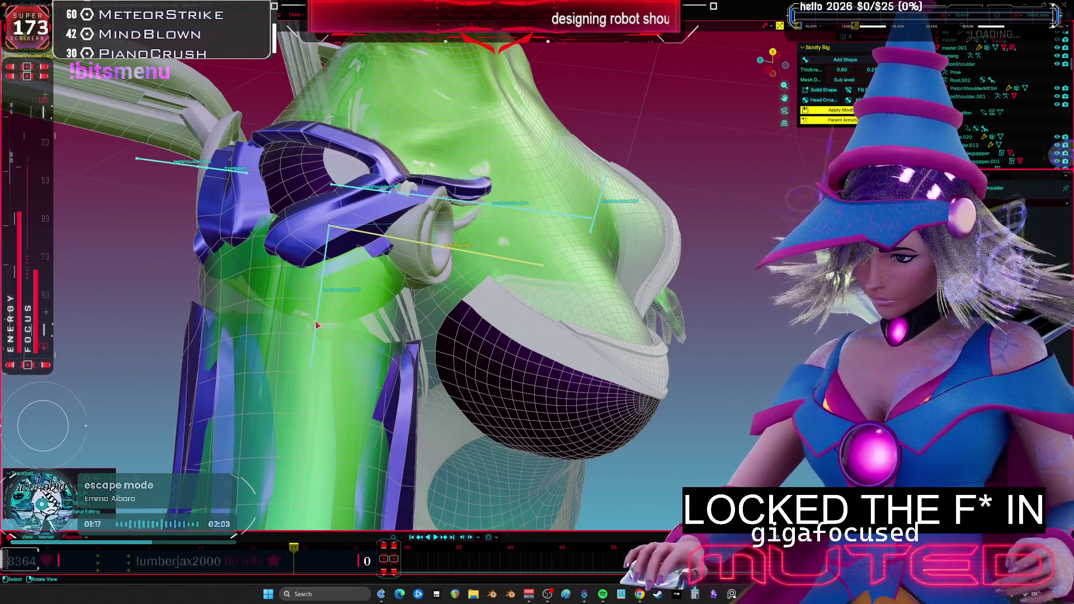
key("r")
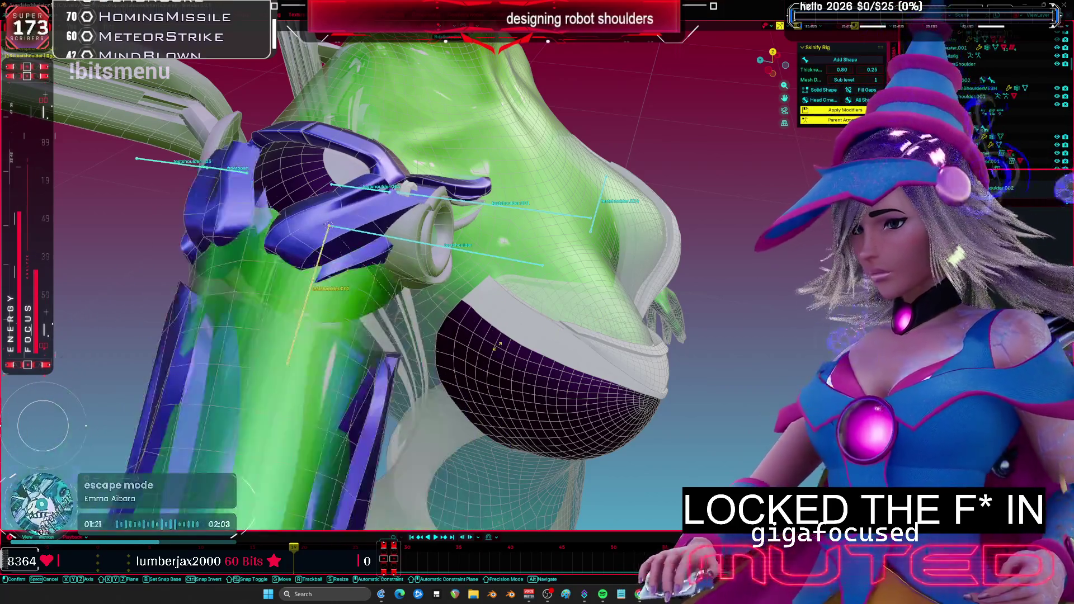
left_click(637, 330)
middle_click_drag(637, 330, 556, 313)
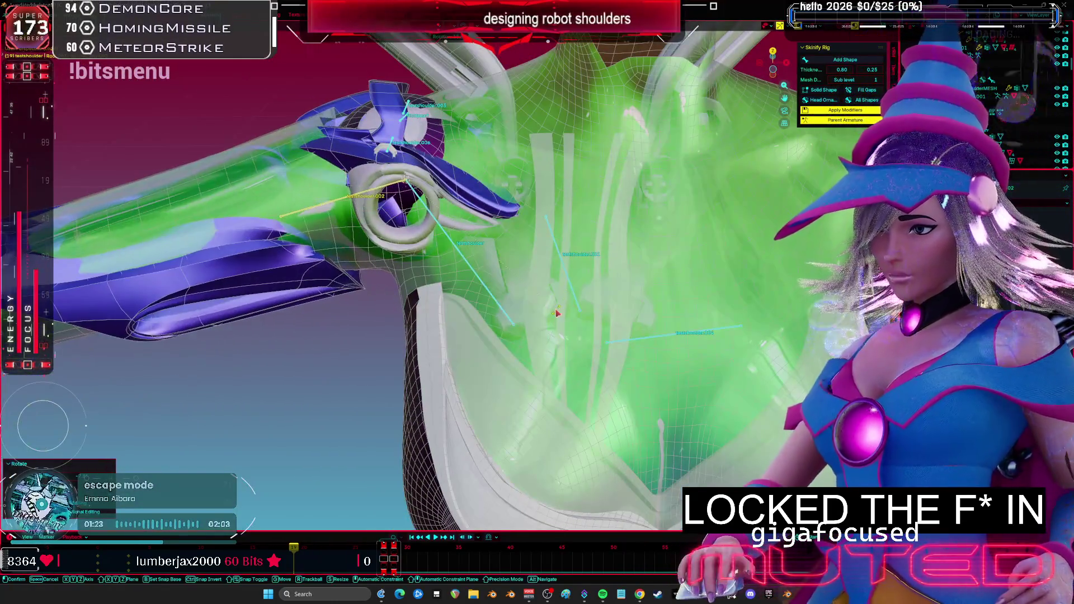
middle_click_drag(586, 257, 504, 224)
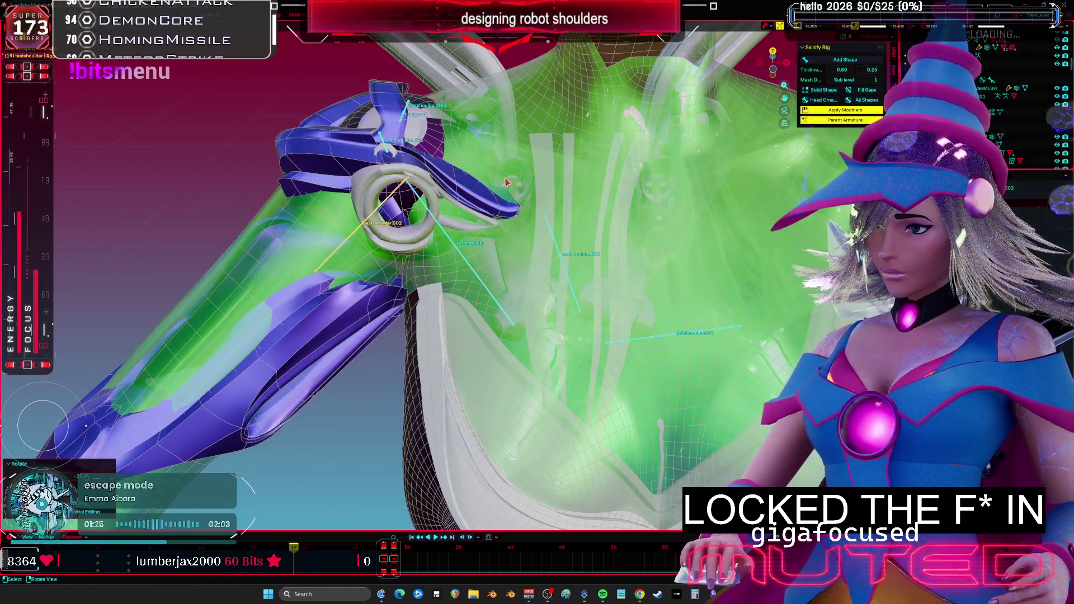
left_click(438, 21)
left_click(509, 180)
mouse_move(509, 181)
middle_mouse_down()
mouse_move(545, 229)
mouse_move(573, 311)
middle_mouse_up()
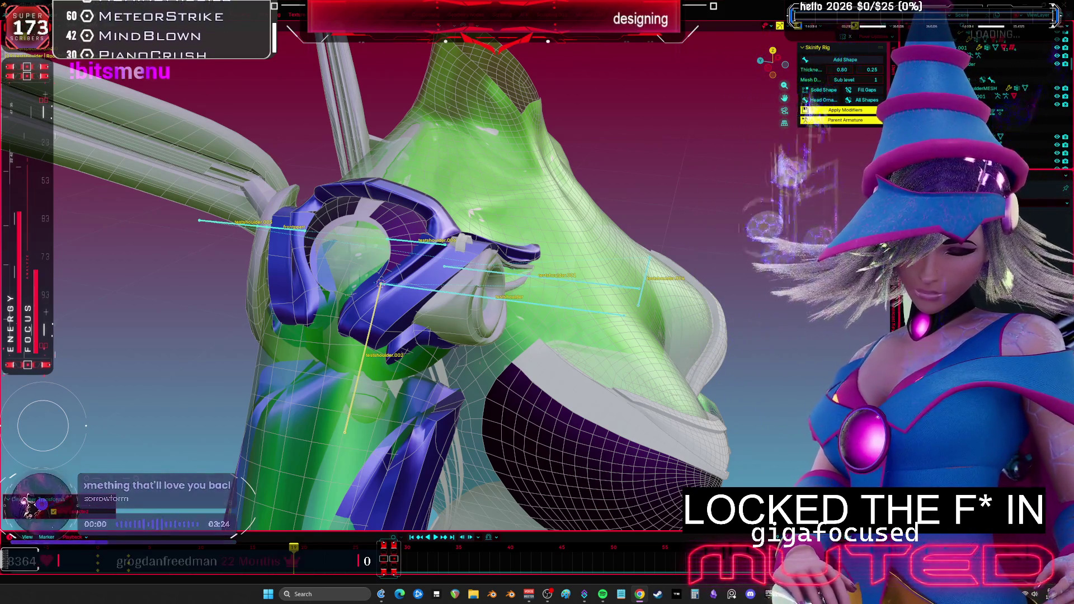
- Swing the upper-arm bone to horizontal, rotate it again, then reset it to rest pose
mouse_move(718, 396)
middle_mouse_down()
mouse_move(482, 339)
mouse_move(494, 307)
mouse_move(572, 307)
mouse_move(447, 275)
middle_mouse_up()
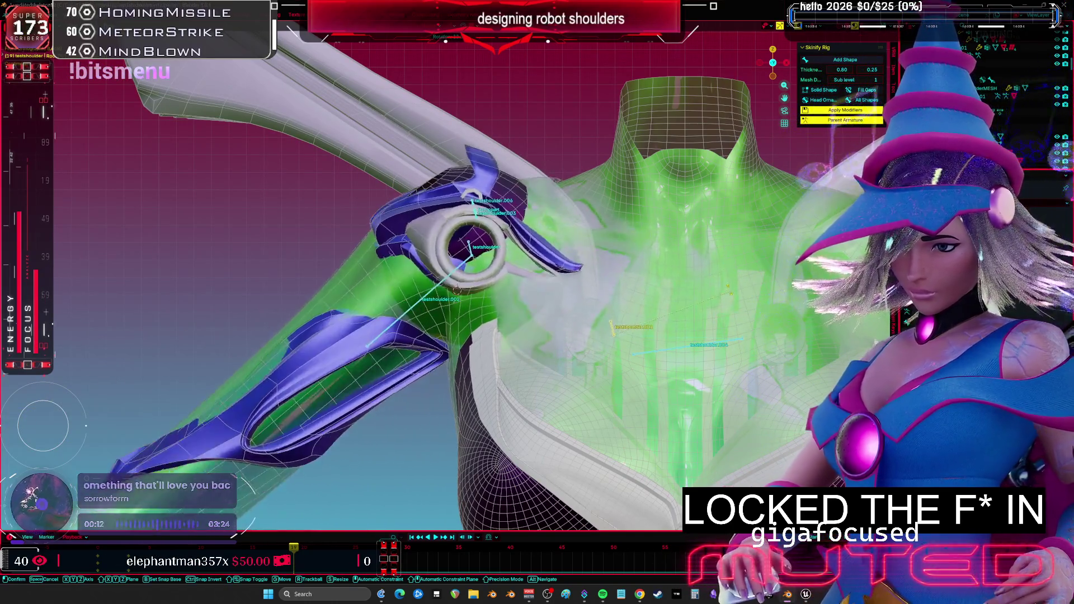
key("r")
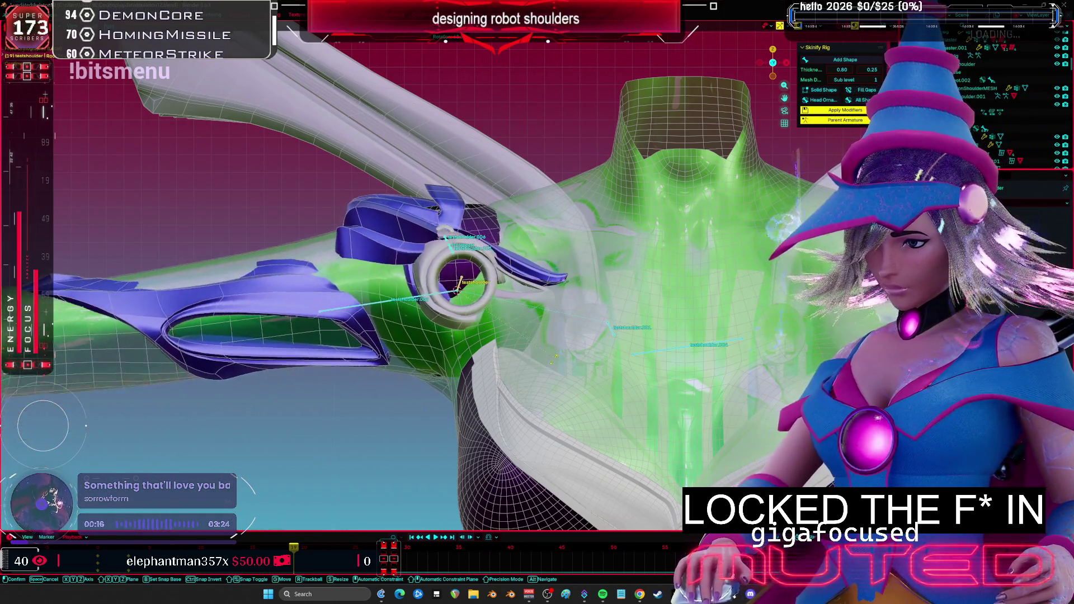
left_click(503, 380)
middle_click_drag(504, 380, 486, 397)
key("r")
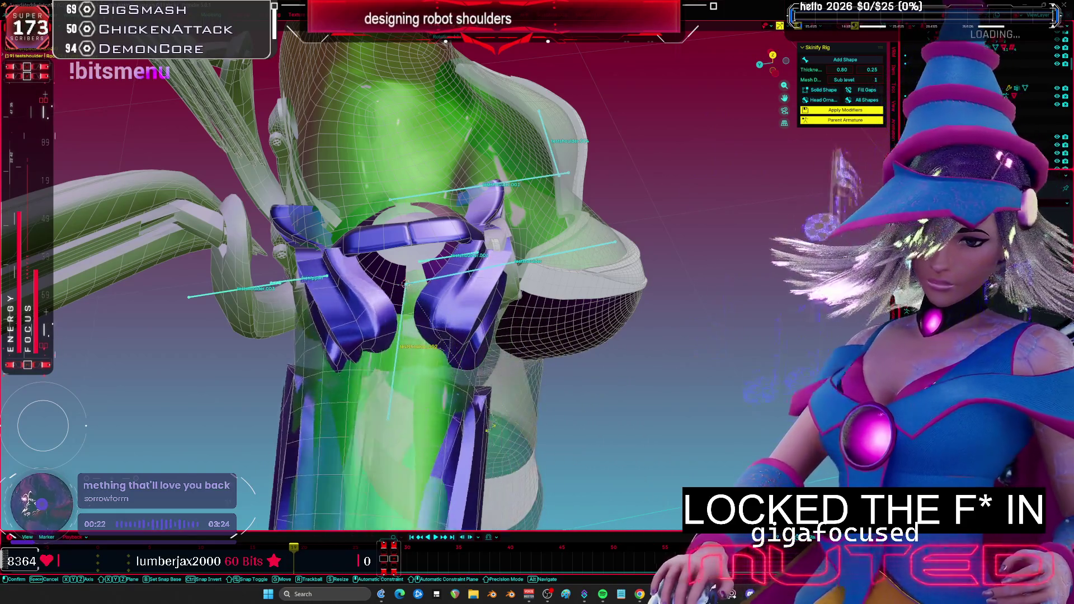
left_click(639, 339)
middle_click_drag(639, 339, 485, 280)
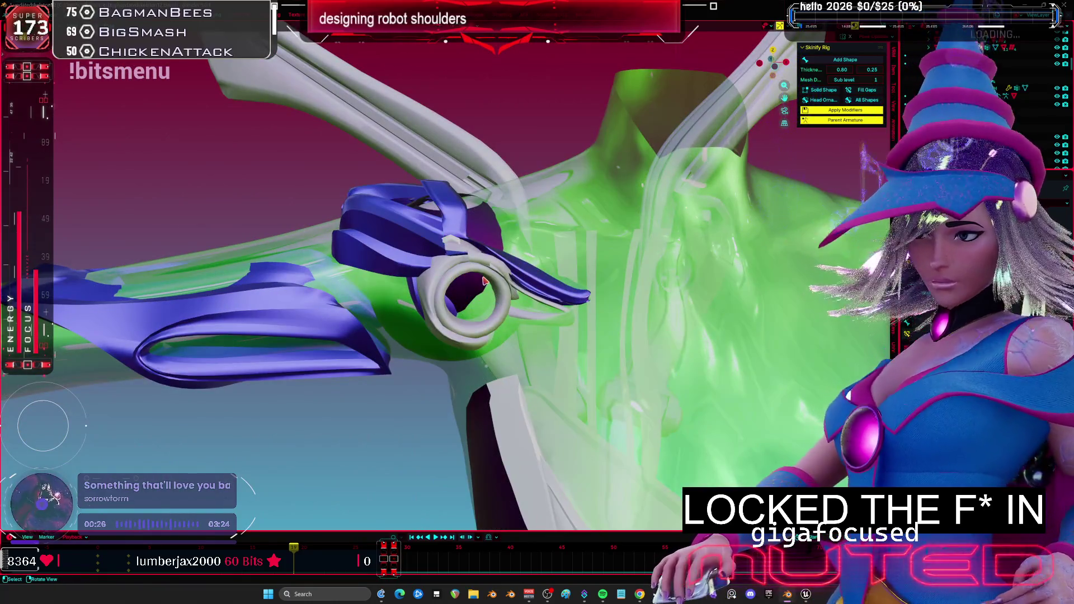
right_click(484, 279)
left_click(485, 281)
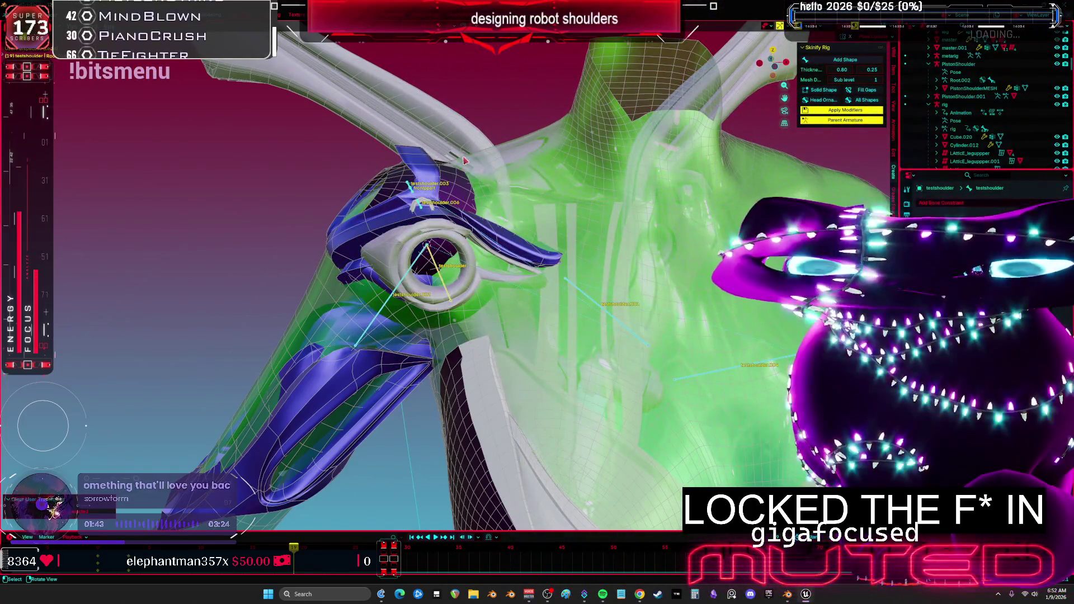
mouse_move(464, 161)
middle_mouse_down()
mouse_move(590, 243)
mouse_move(461, 262)
middle_mouse_up()
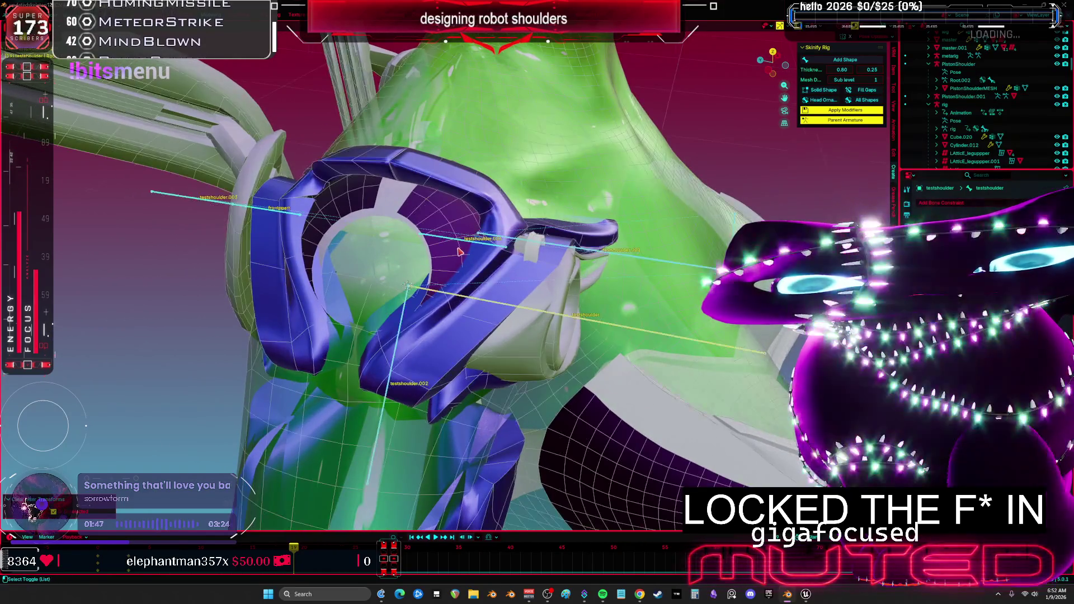
- Save the rig as updatedskeleton12.blend
key("ctrl+Tab")
key("ctrl+s")
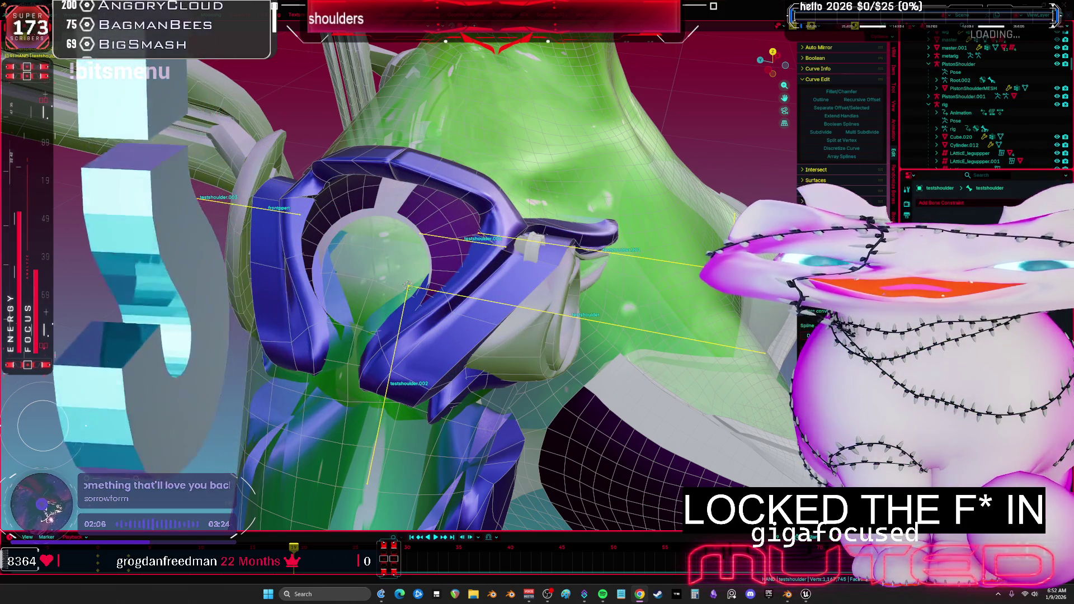
left_click(817, 212)
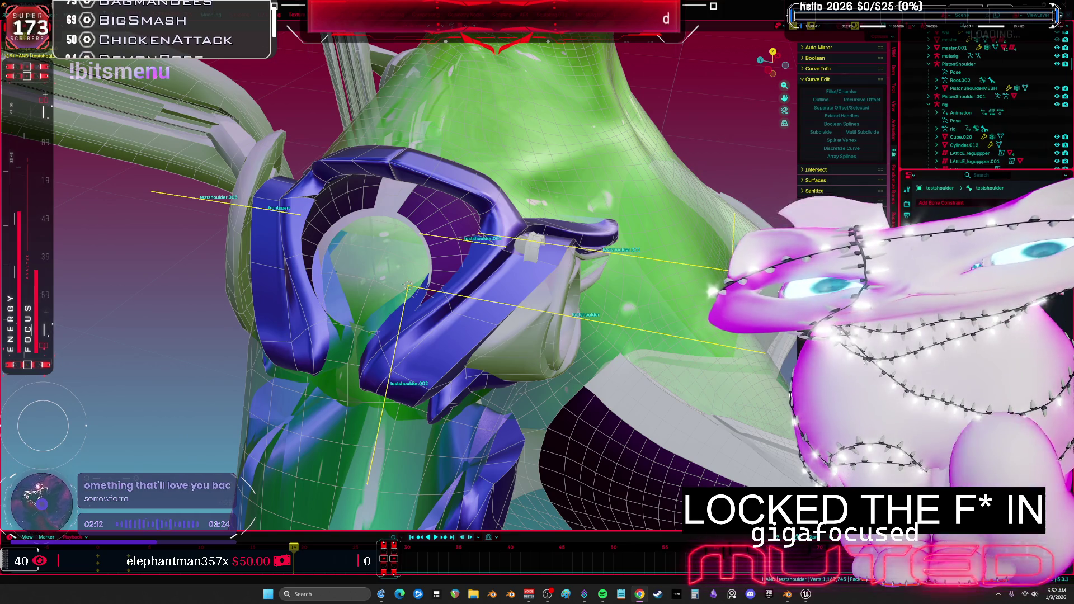
- Enter Edit Mode on the shoulder ring mesh with circle select active
middle_click_drag(425, 291, 481, 301)
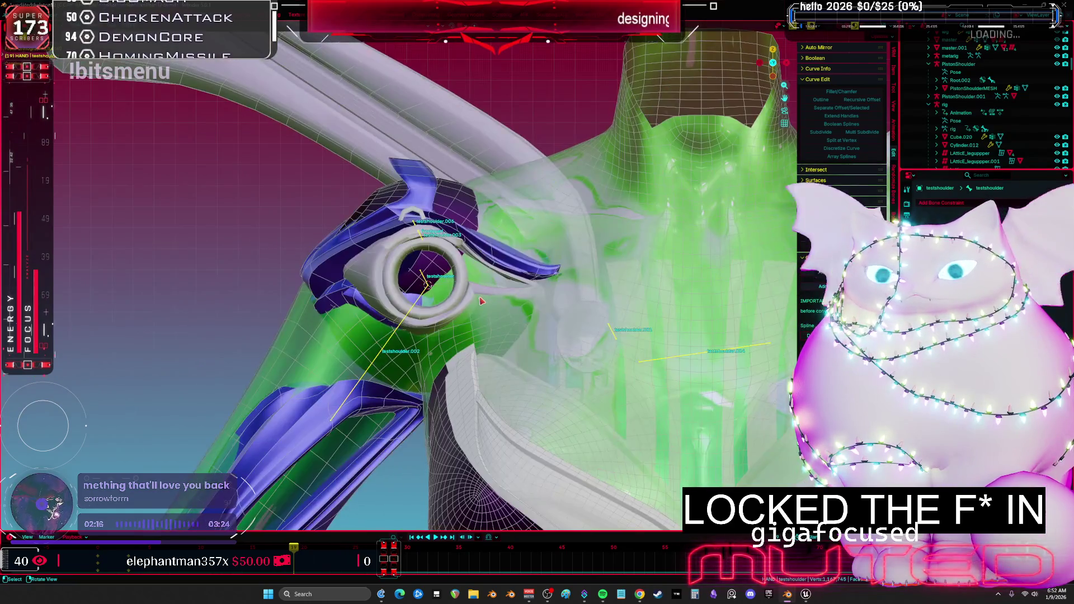
mouse_move(457, 247)
middle_mouse_down()
mouse_move(426, 260)
mouse_move(448, 255)
mouse_move(445, 218)
mouse_move(489, 239)
middle_mouse_up()
key("Tab")
key("c")
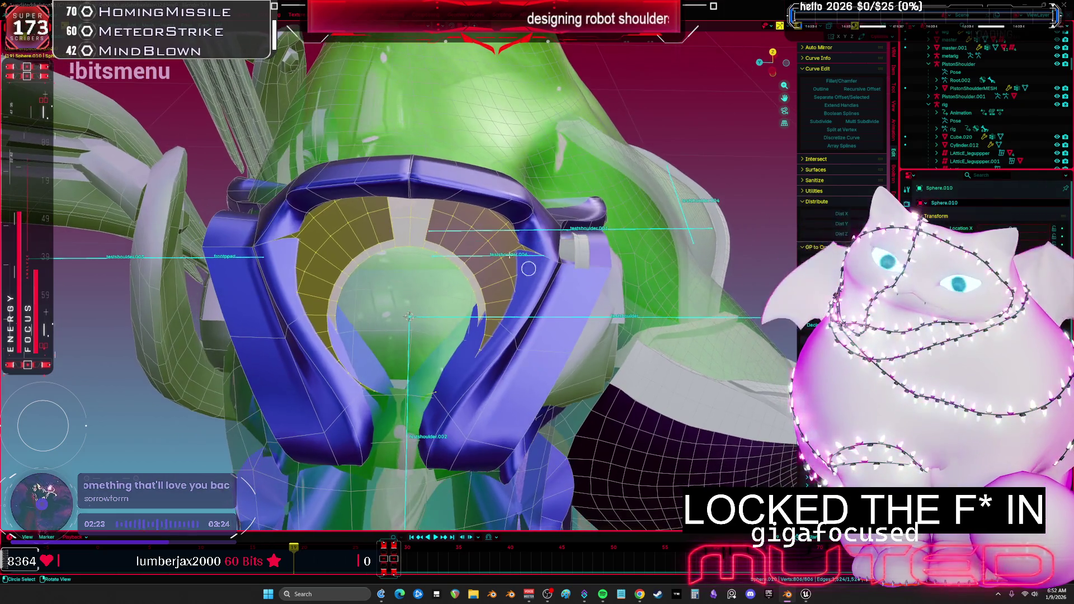
- Narrow the ring selection and shrink the selected faces inward with Alt+S
left_click(490, 239)
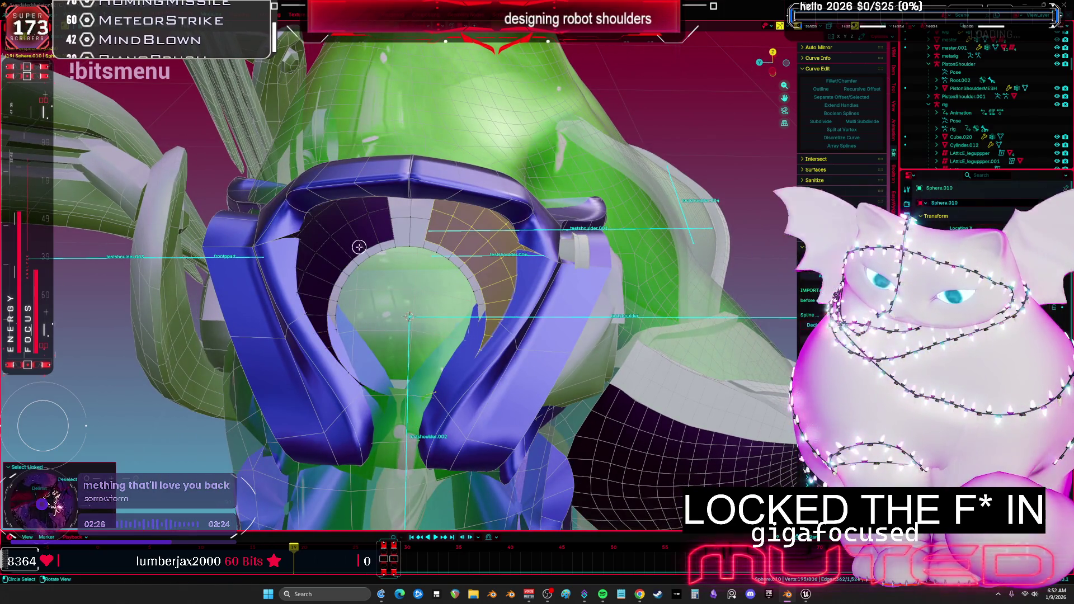
middle_click_drag(371, 213, 379, 177)
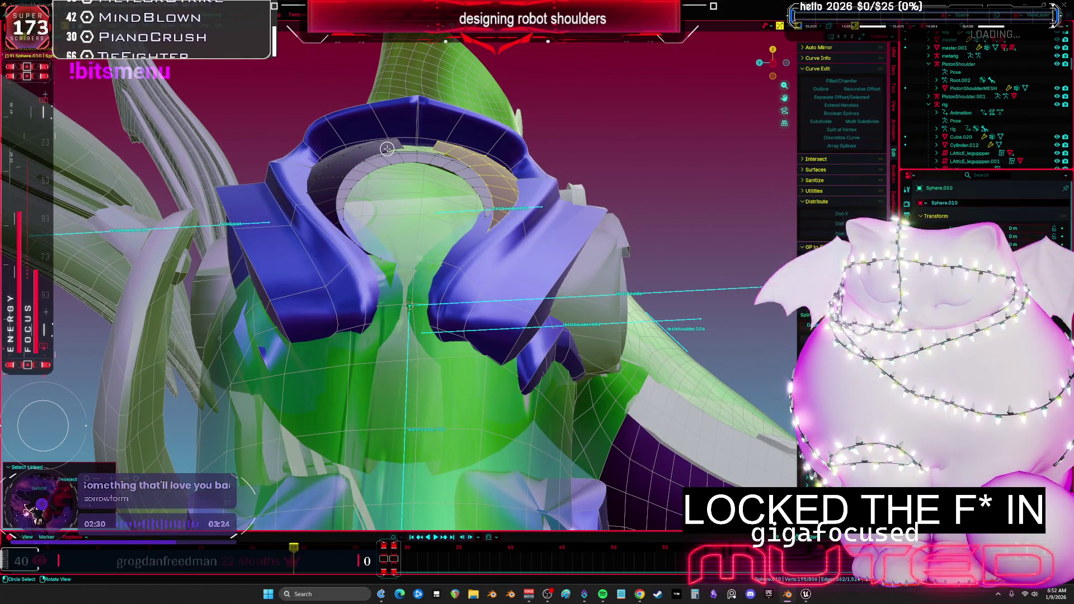
key("alt+s")
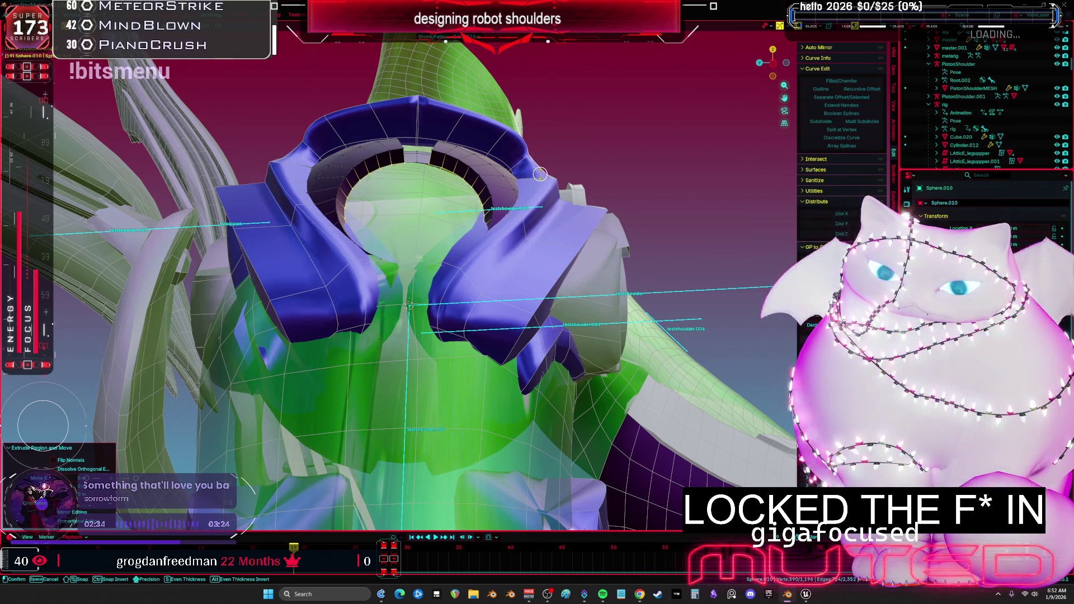
key("Escape")
left_click(414, 153)
- Extrude the inner ring and push it outward with even thickness
key("e")
key("Escape")
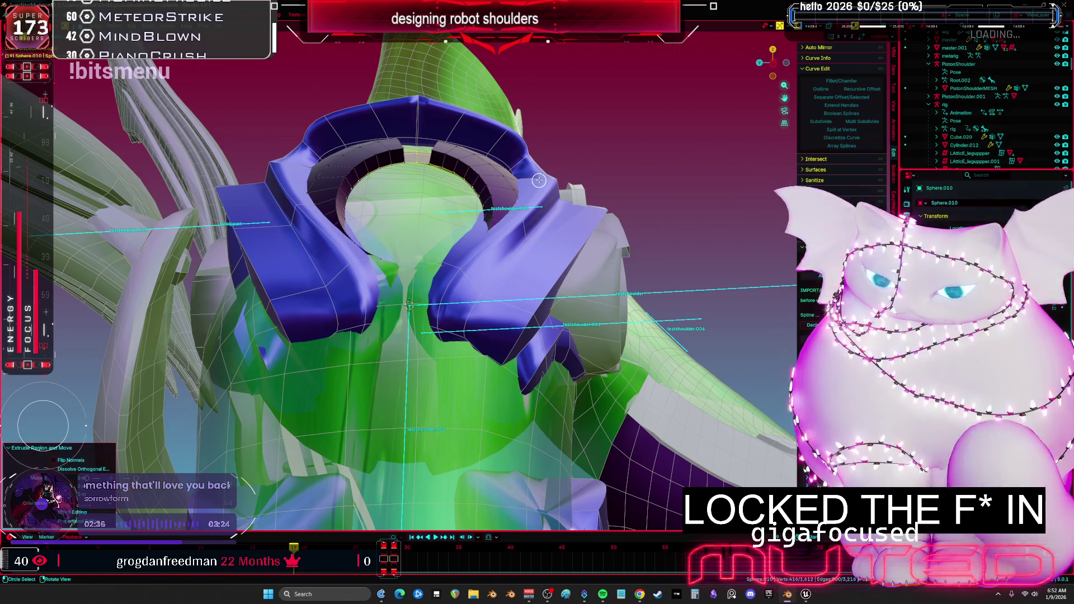
key("alt+s")
middle_click_drag(534, 217, 522, 258)
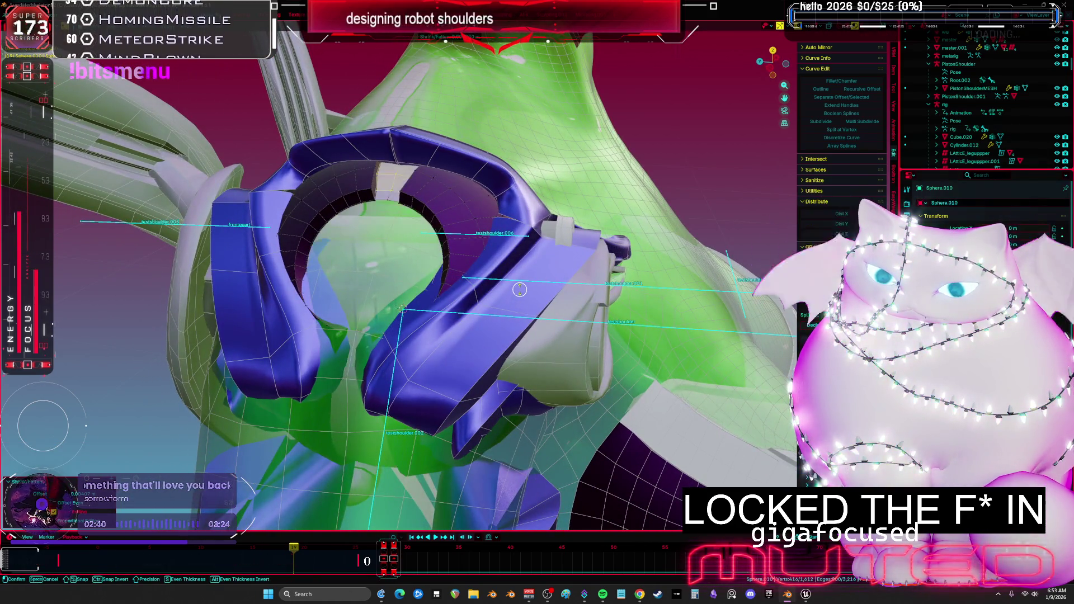
left_click(522, 276)
key("c")
mouse_move(525, 289)
middle_mouse_down()
mouse_move(653, 289)
mouse_move(644, 266)
mouse_move(537, 295)
mouse_move(627, 282)
middle_mouse_up()
- Confirm the inner ring's thickness change and orbit around the robot shoulder
left_click(662, 296)
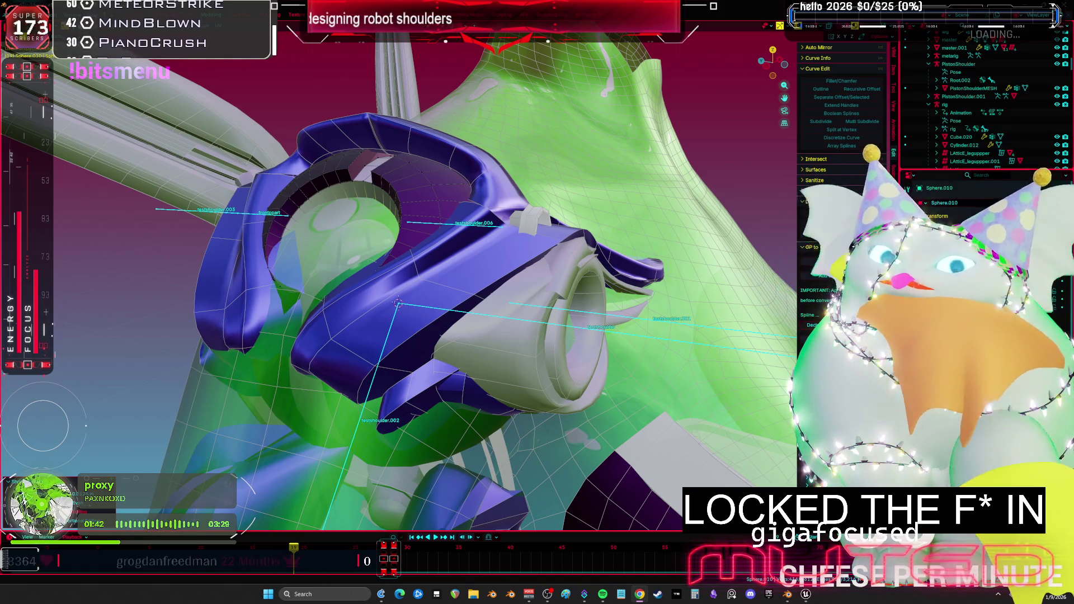
mouse_move(298, 213)
middle_mouse_down()
mouse_move(510, 240)
mouse_move(347, 221)
mouse_move(445, 237)
mouse_move(502, 316)
mouse_move(487, 299)
mouse_move(537, 307)
mouse_move(502, 306)
middle_mouse_up()
left_click(502, 309)
key("r")
key("r")
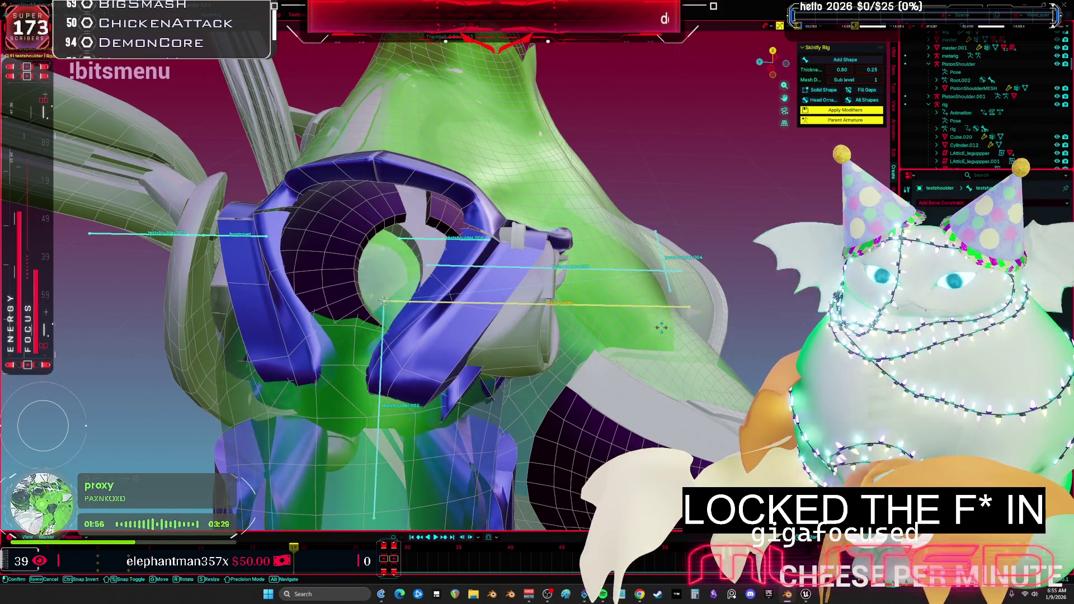
right_click(645, 328)
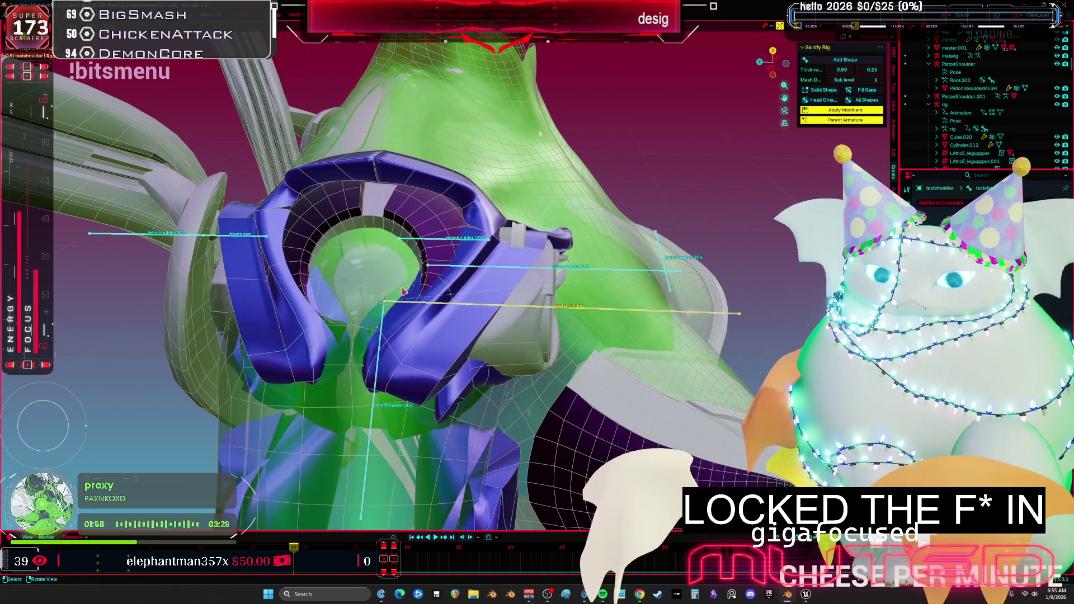
mouse_move(400, 288)
middle_mouse_down()
mouse_move(485, 291)
mouse_move(445, 293)
mouse_move(465, 273)
middle_mouse_up()
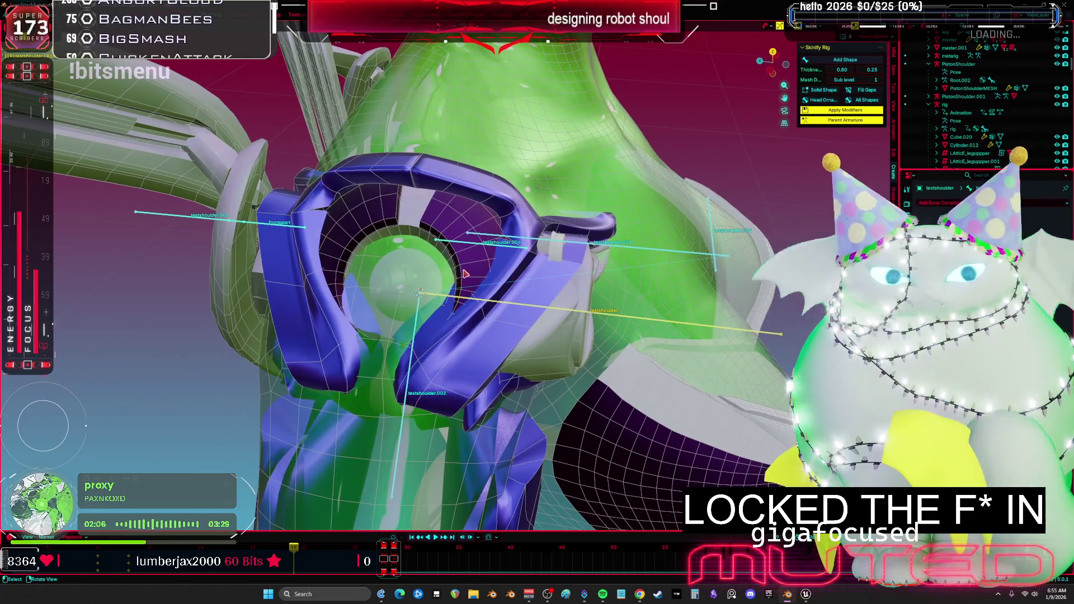
left_click(465, 270)
- Circle-select the Sphere.010 ring geometry in Edit Mode, return to Object Mode and orbit to check
key("Tab")
key("c")
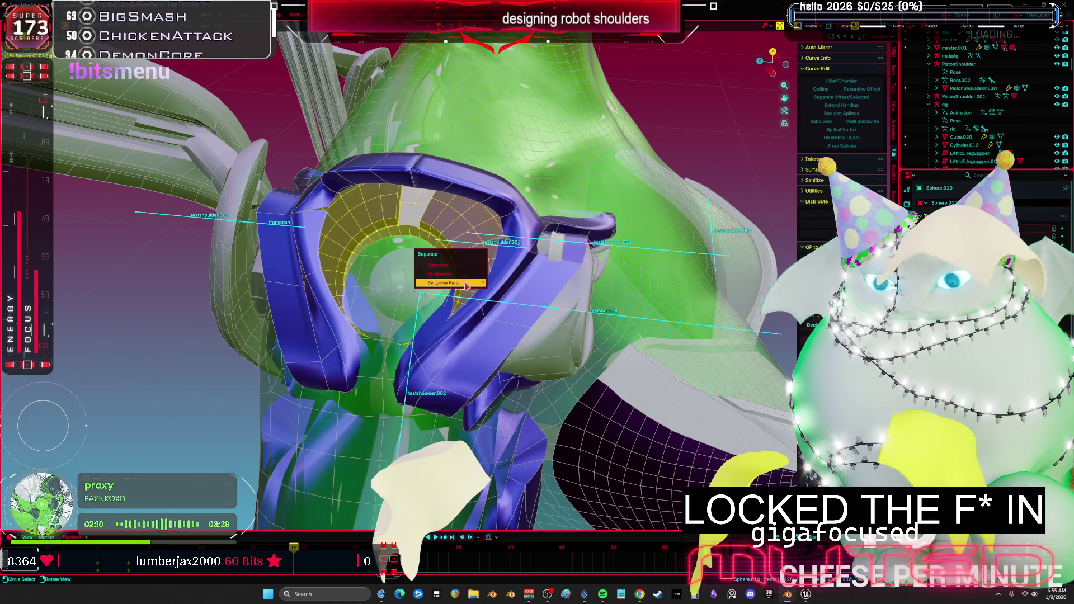
left_click_drag(473, 264, 629, 309, "ctrl")
key("Escape")
key("Tab")
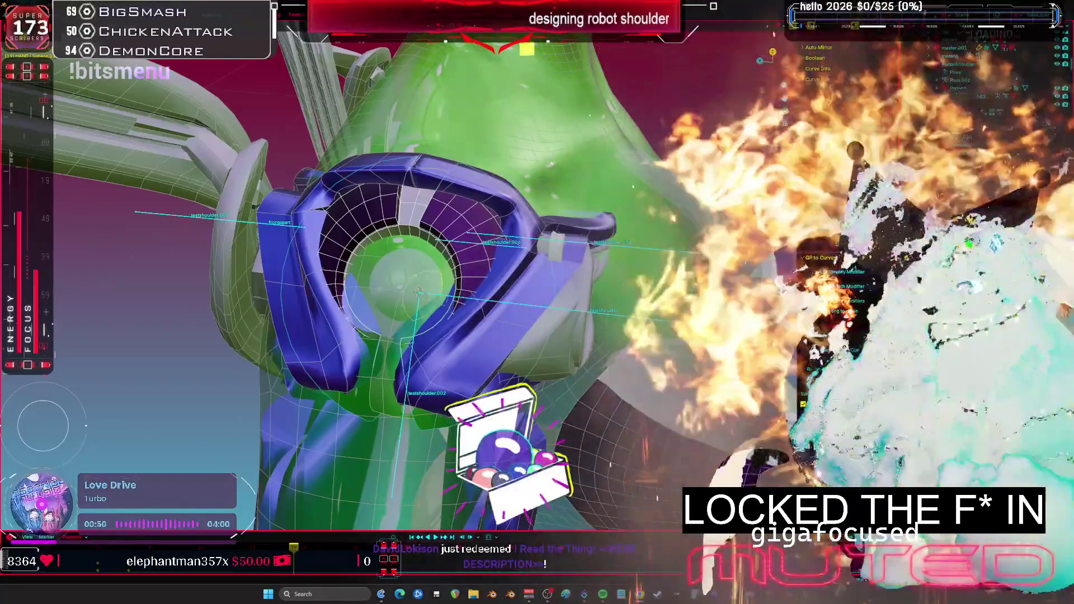
middle_click_drag(456, 162, 570, 184)
middle_click_drag(407, 289, 407, 261)
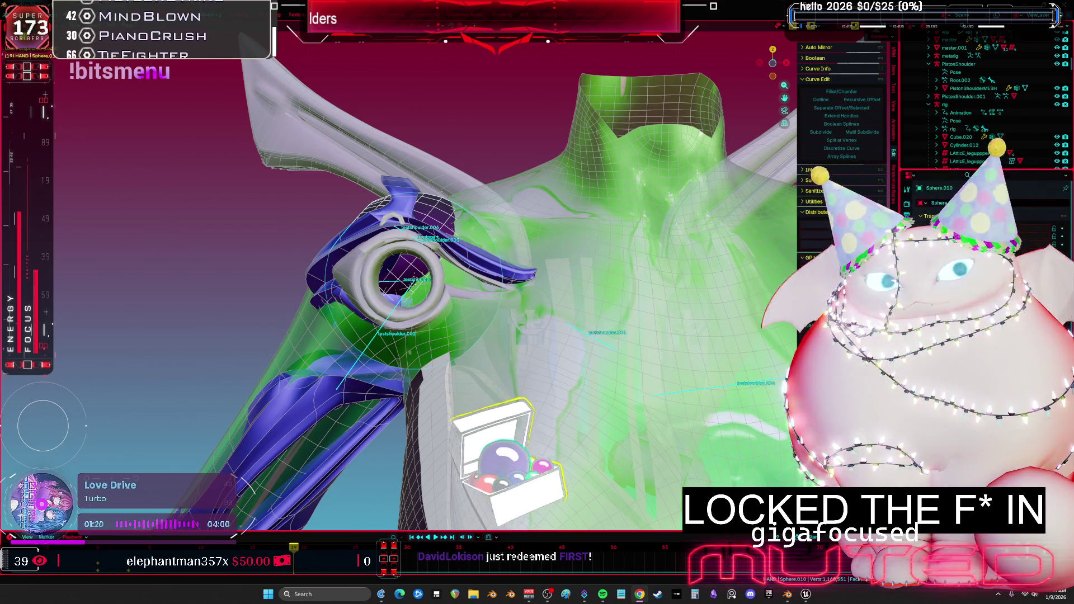
key("ctrl+space")
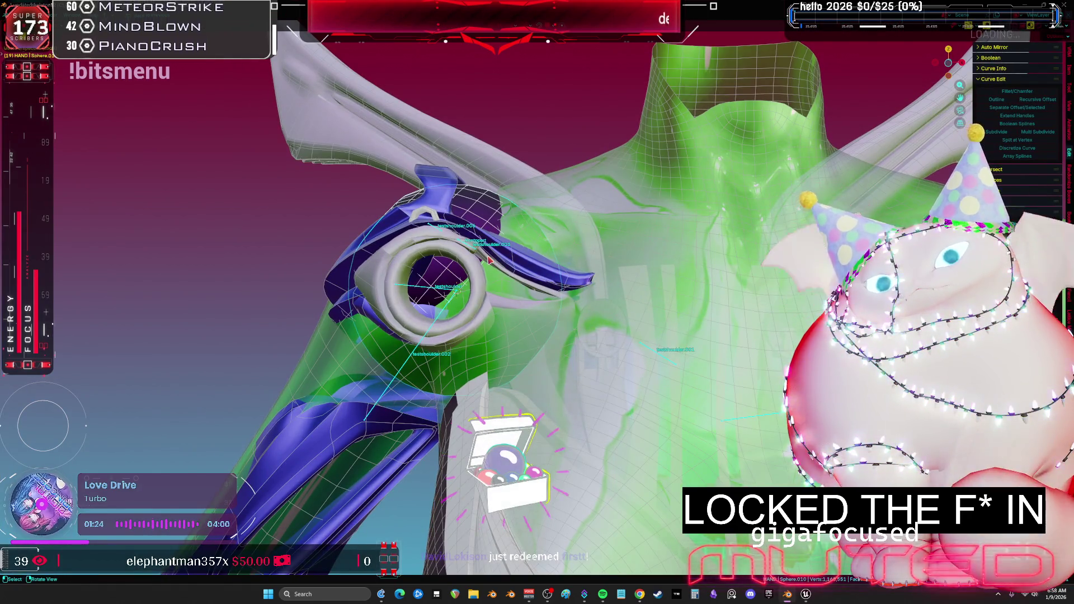
- Frame the whole robot, hide overlays and X-ray, and switch to Material Preview shading
key("Home")
key("alt+z")
scroll(491, 301, "up", 8)
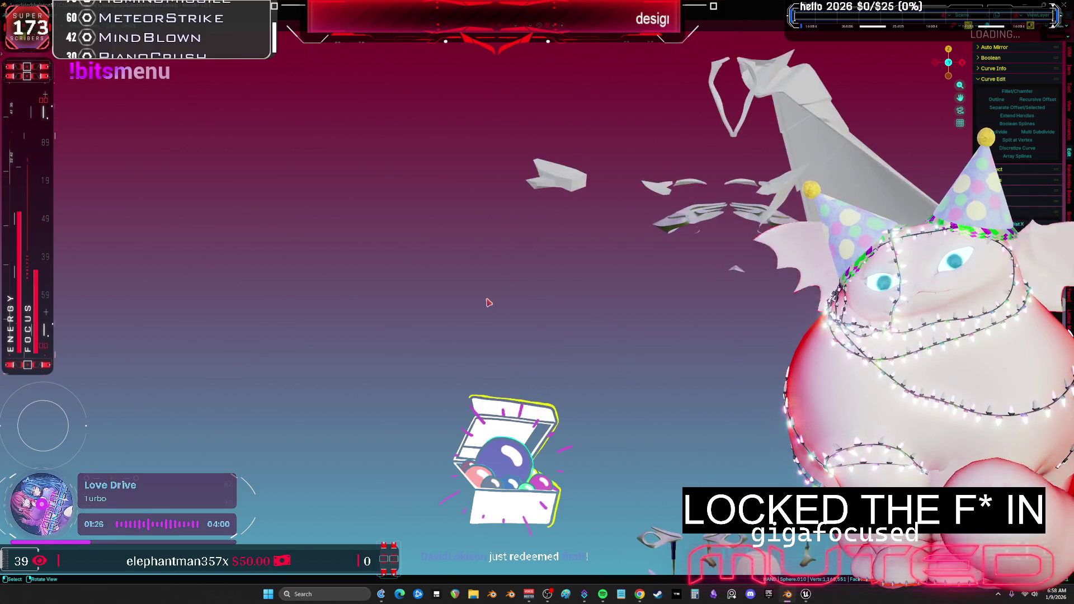
scroll(492, 339, "up", 6)
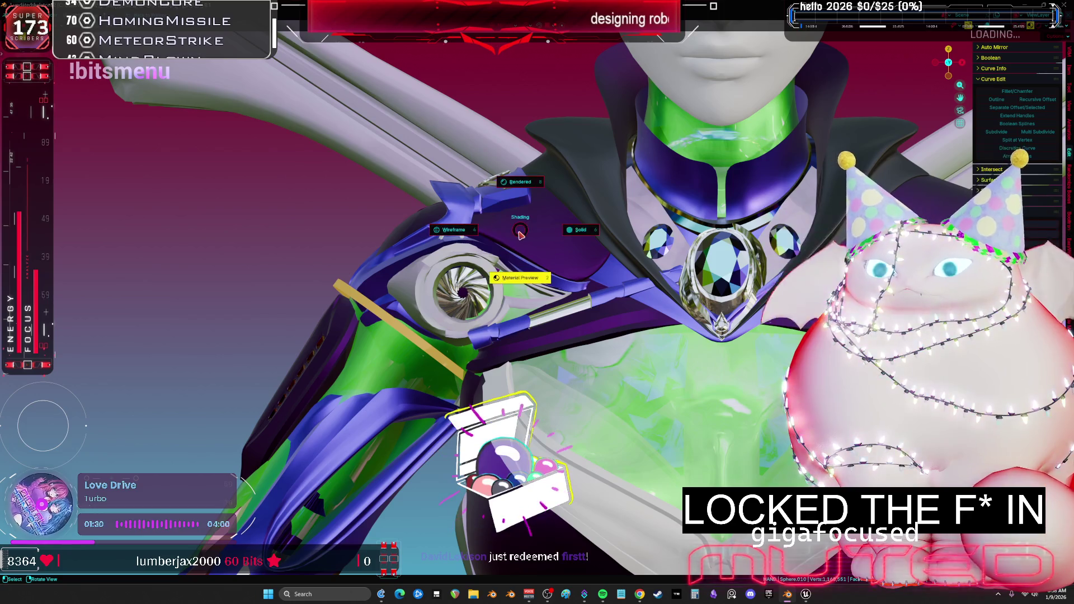
key("z")
scroll(625, 240, "up", 4)
scroll(537, 207, "down", 6)
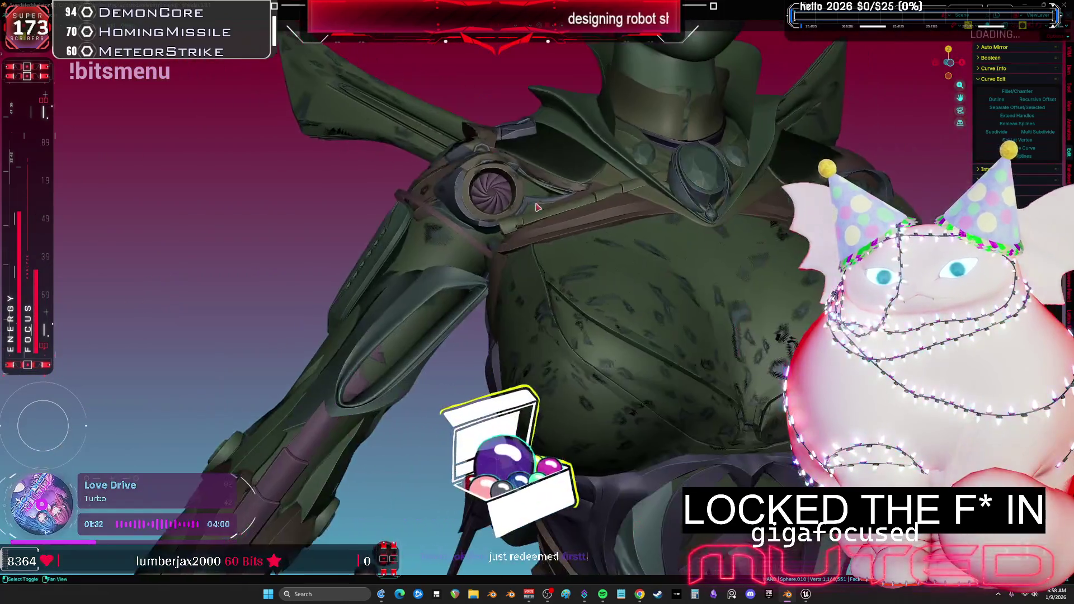
- Turn the wireframe and bone overlays back on and make testshoulder active near the joint
left_click(650, 280)
key("shift+alt+z")
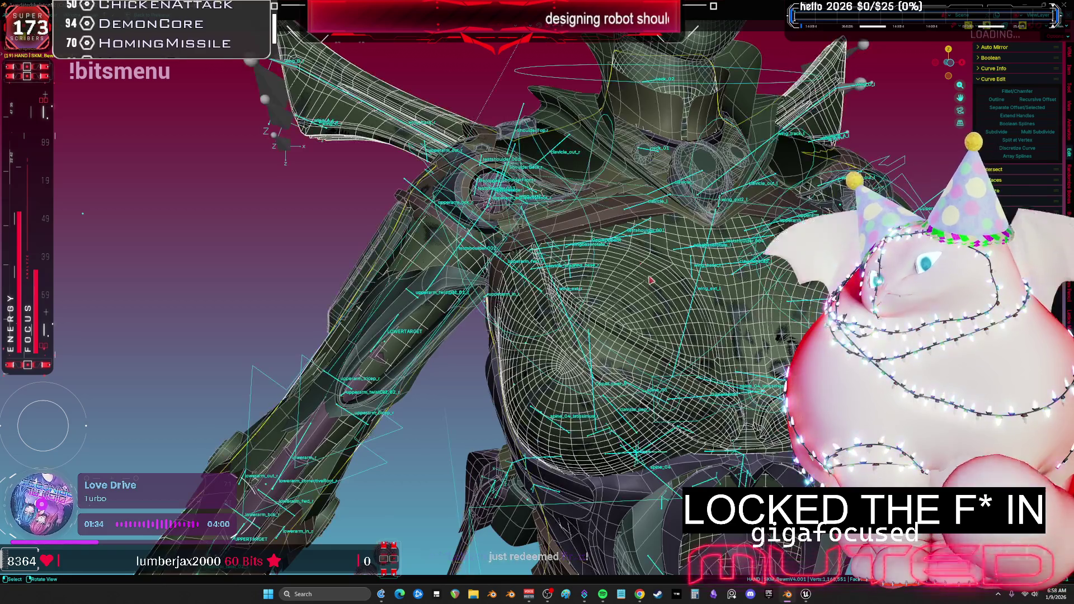
left_click(484, 211)
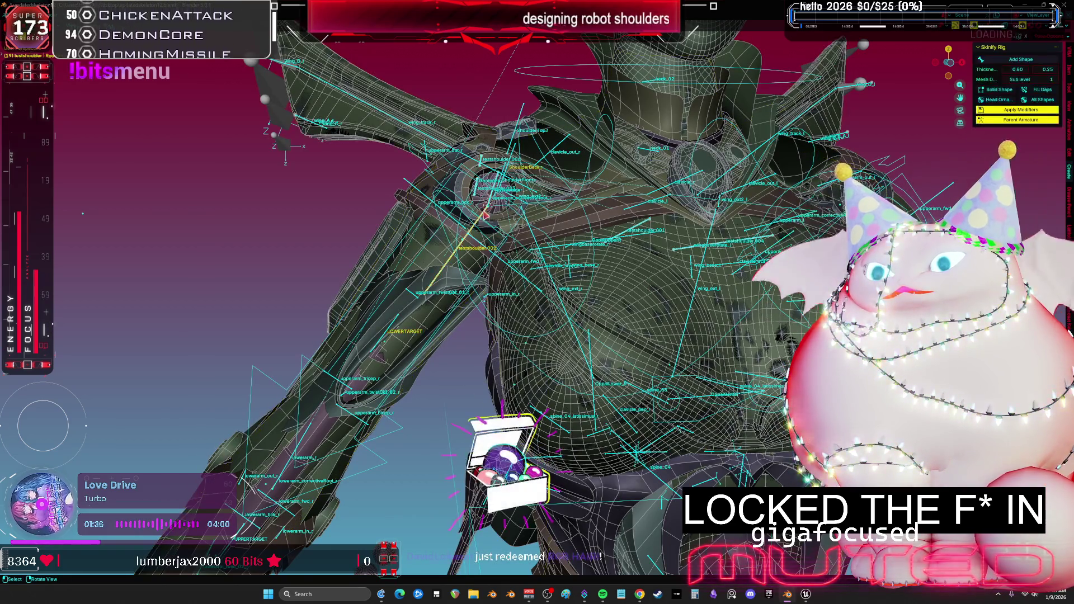
left_click(494, 223)
middle_click_drag(492, 215, 682, 176)
scroll(537, 302, "down", 5)
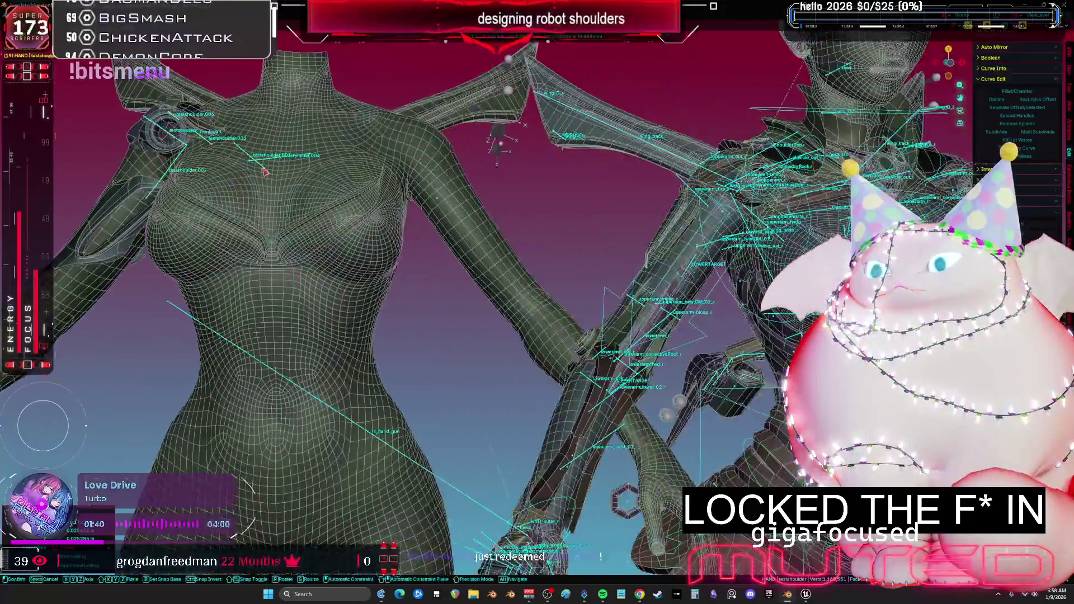
- Delete the body mesh, then undo the deletion to restore it
middle_click_drag(537, 302, 470, 286)
left_click(469, 287)
key("Delete")
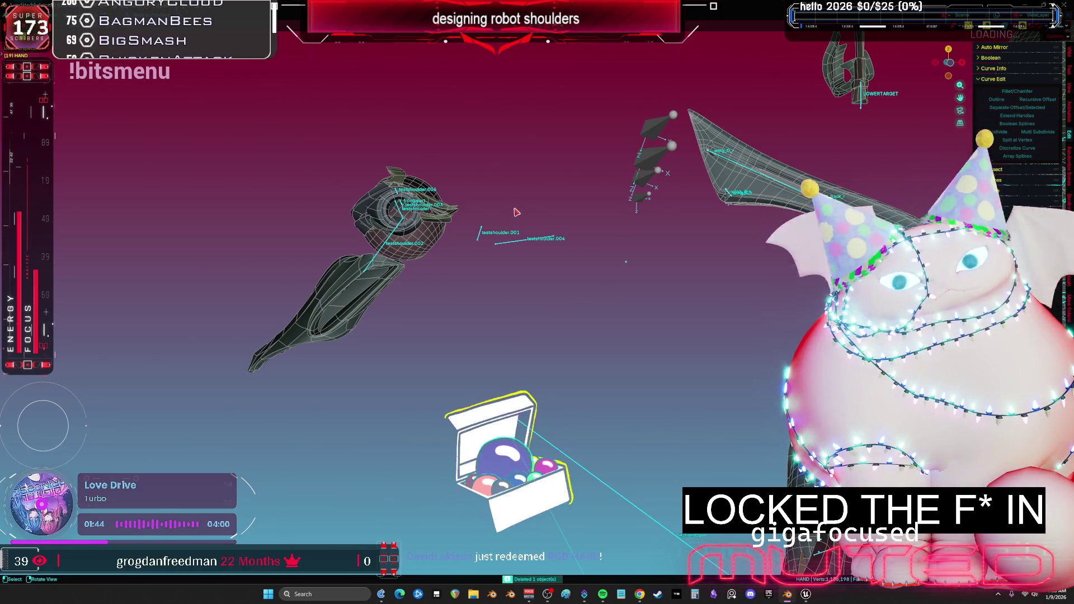
key("ctrl+z")
middle_click_drag(541, 239, 429, 221)
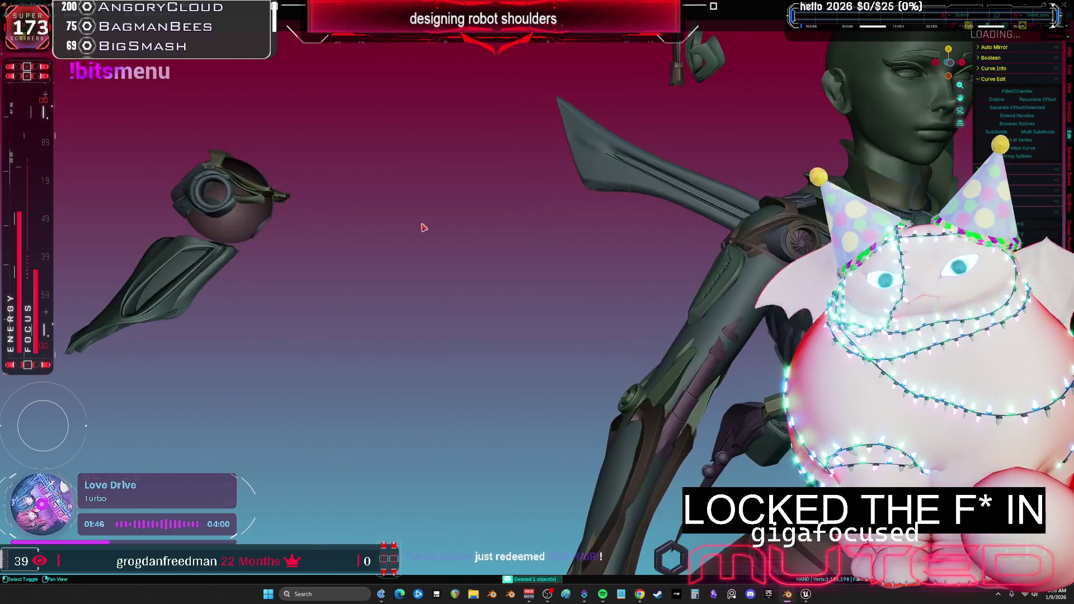
mouse_move(642, 264)
middle_mouse_down()
mouse_move(689, 293)
mouse_move(516, 314)
middle_mouse_up()
- Select the NurbsPath.003 shoulder ring piece and hide the arm with H
key("shift+alt+z")
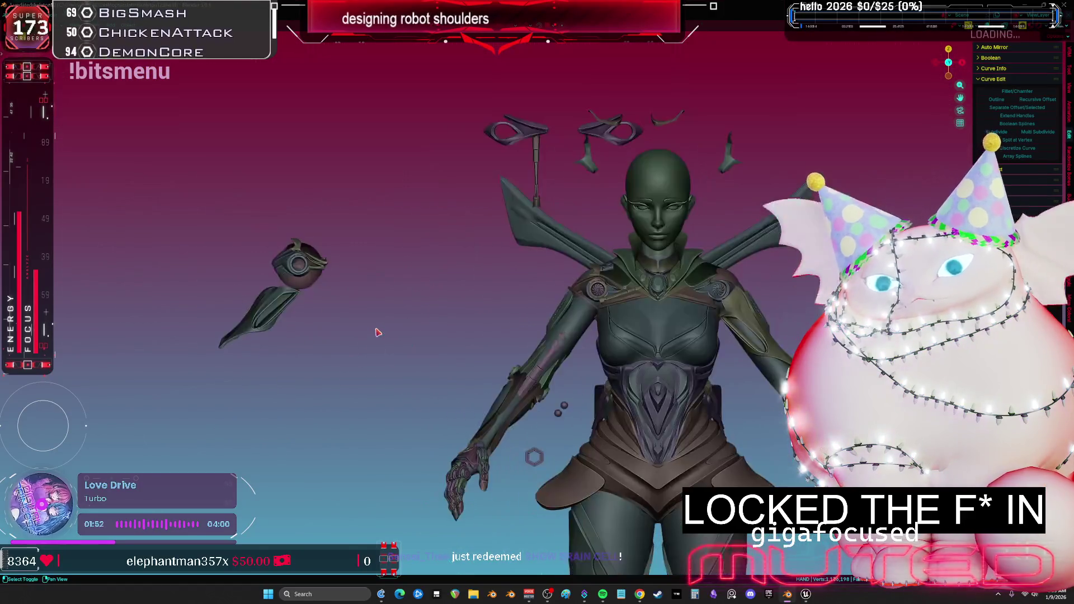
scroll(417, 383, "up", 4)
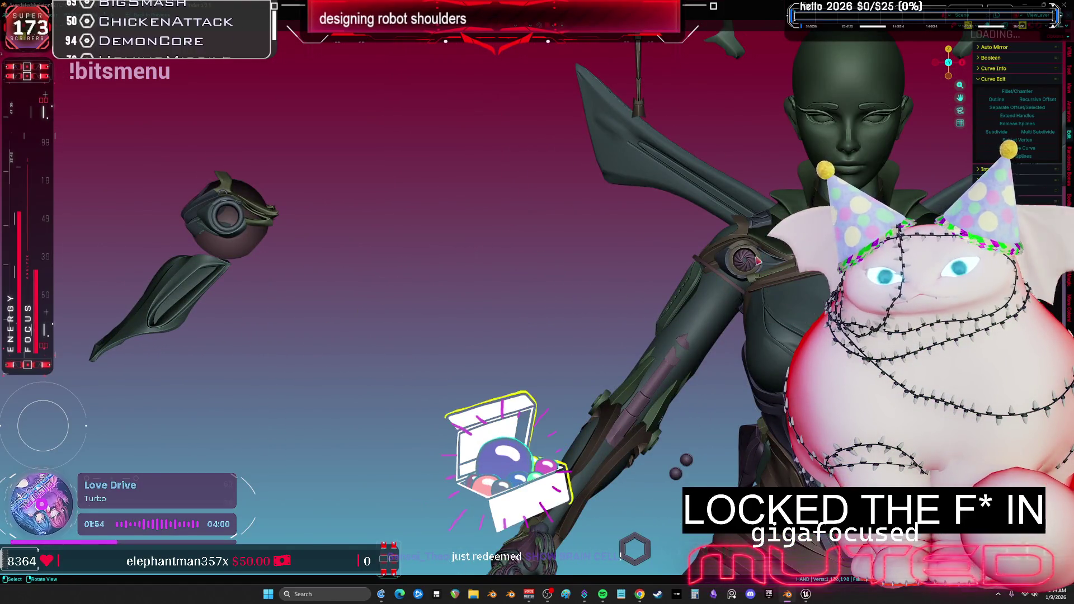
key("shift+alt+z")
left_click(273, 223)
key("shift+alt+z")
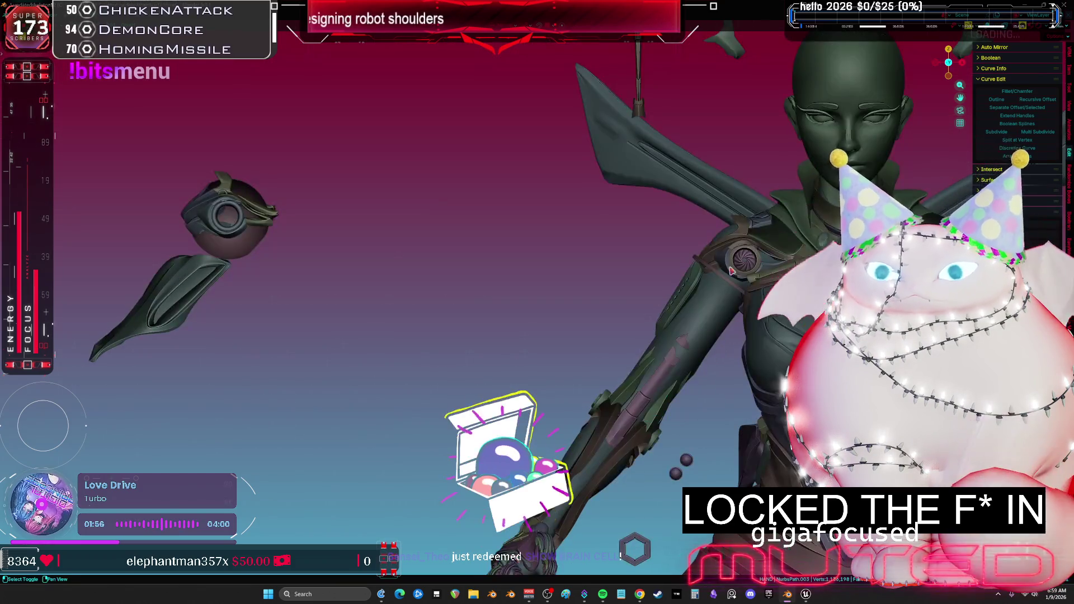
key("shift+alt+z")
key("shift+alt+z")
middle_click_drag(626, 380, 660, 392)
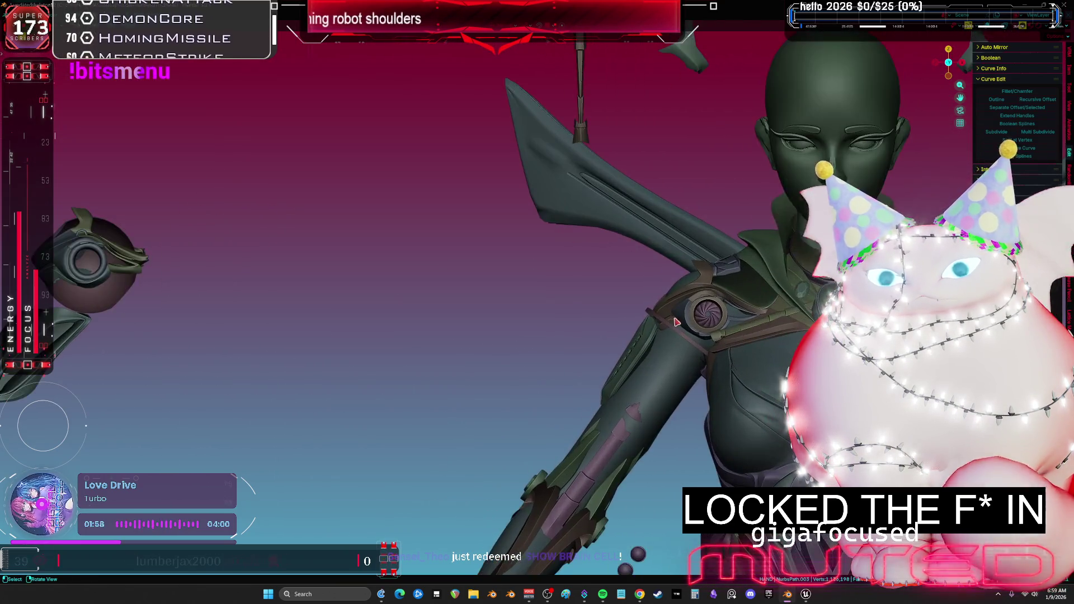
key("h")
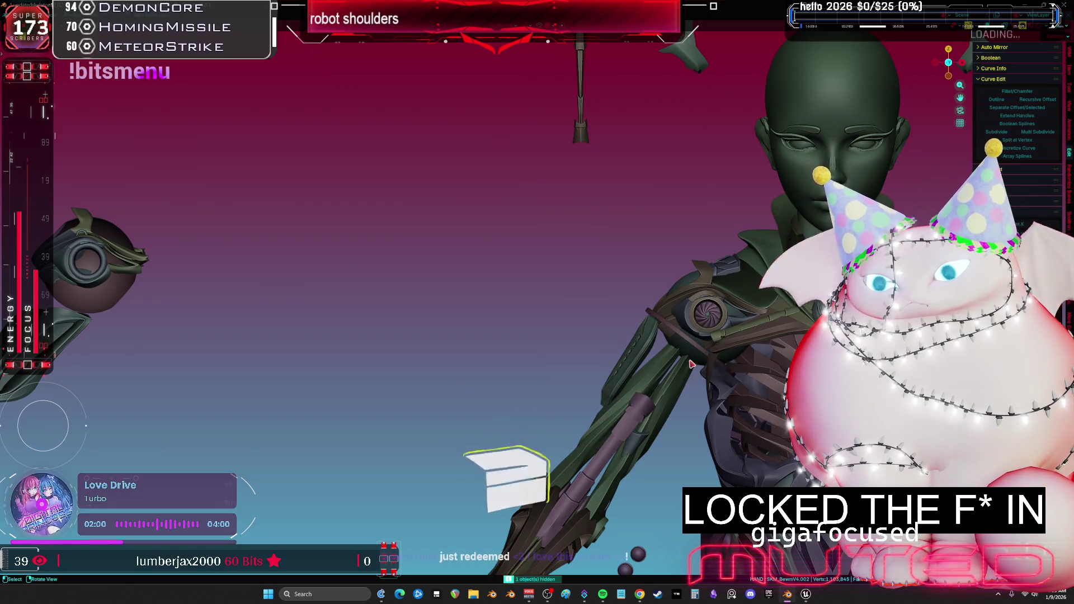
key("shift+alt+z")
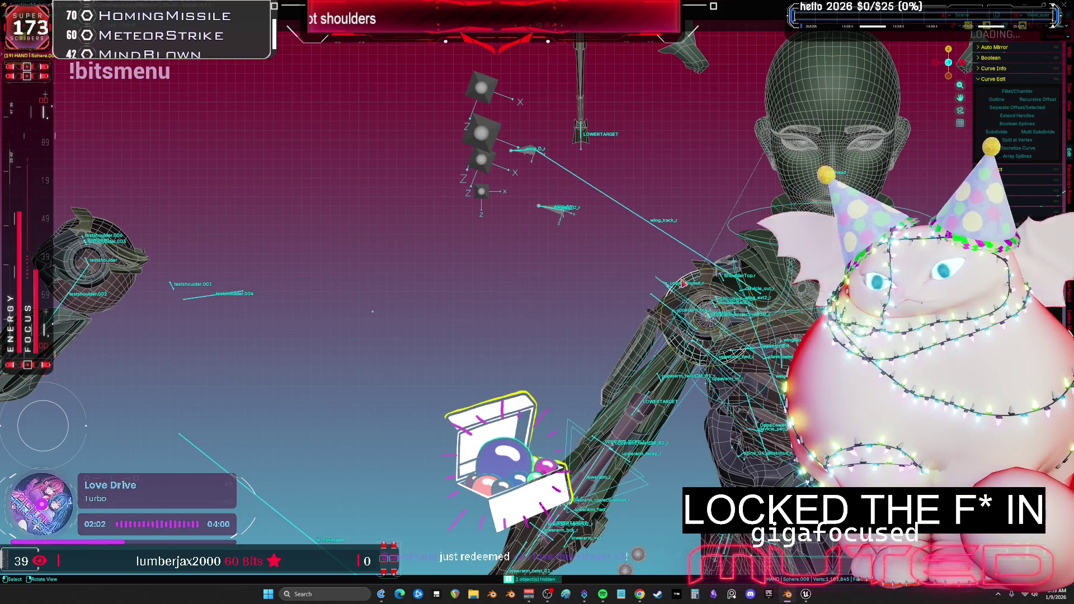
- Delete Sphere.008 and copyover.001, restore the normal layout and view the torso from front
key("Delete")
mouse_move(693, 301)
middle_mouse_down()
mouse_move(691, 327)
mouse_move(747, 309)
mouse_move(749, 348)
middle_mouse_up()
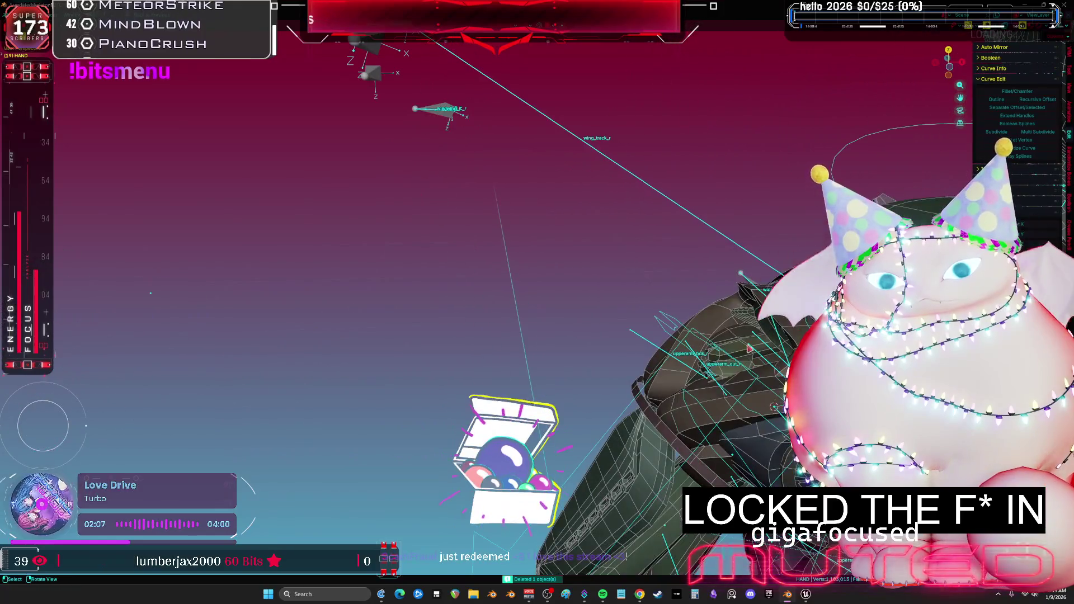
left_click(680, 406)
key("Delete")
middle_click_drag(680, 402, 580, 341)
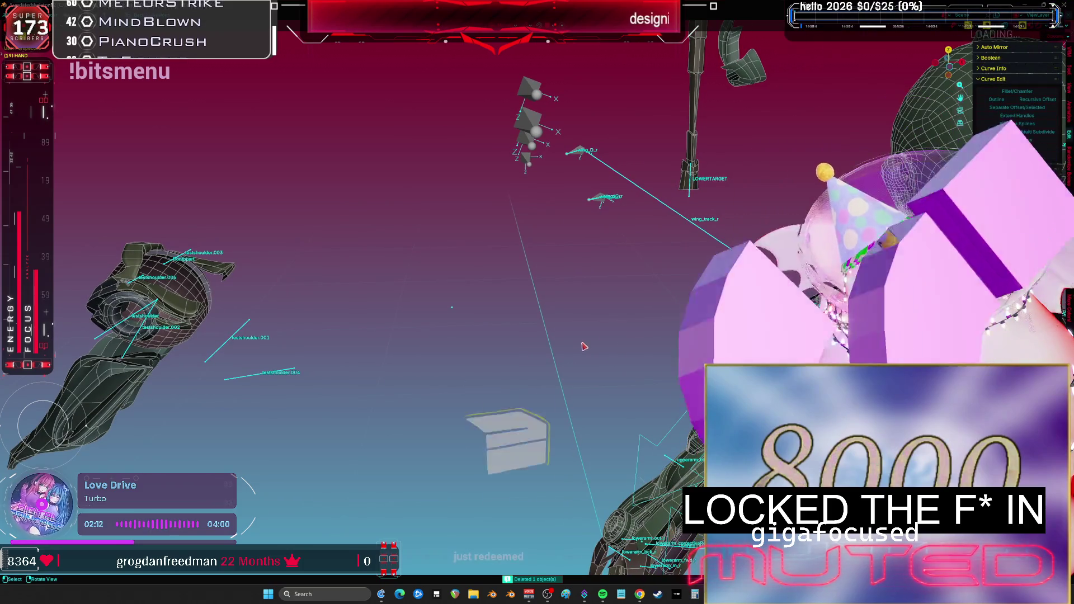
mouse_move(584, 343)
middle_mouse_down()
mouse_move(407, 311)
mouse_move(571, 356)
middle_mouse_up()
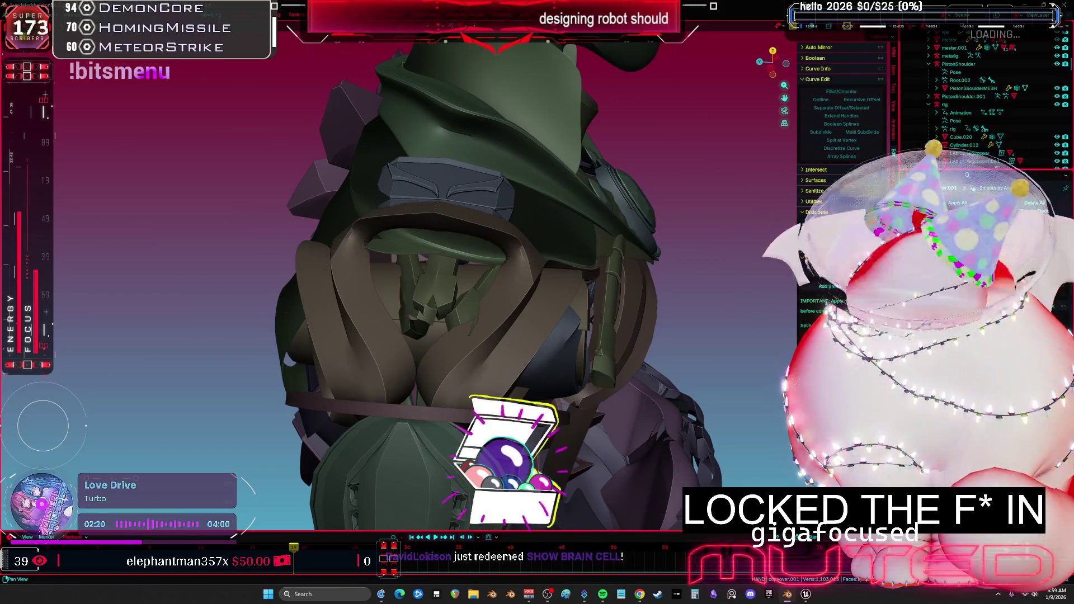
key("ctrl+shift+z")
key("ctrl+shift+z")
key("KP_1")
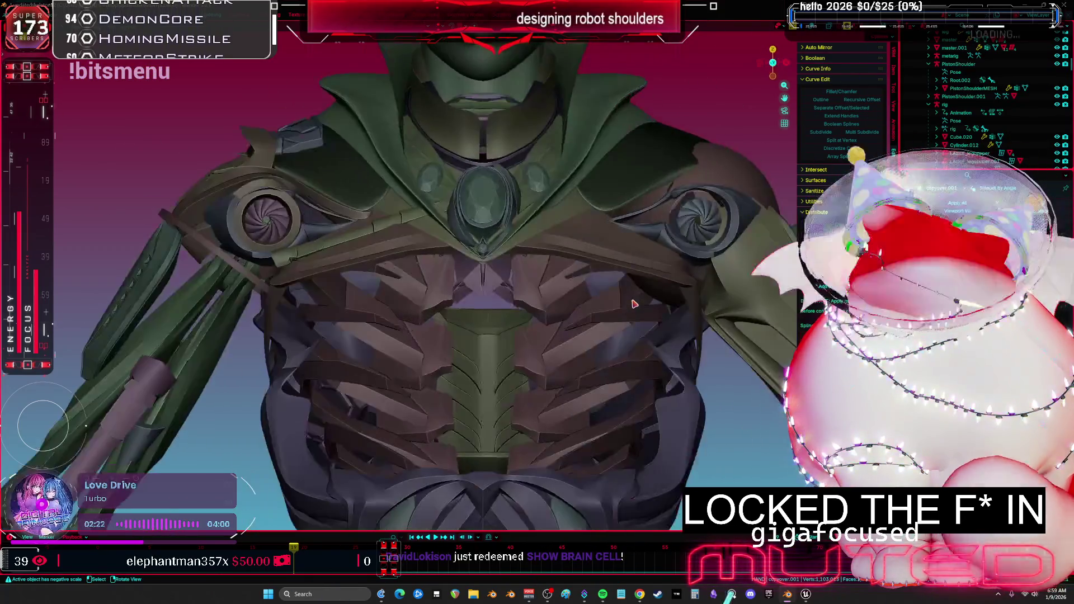
scroll(394, 275, "down", 5)
mouse_move(394, 276)
middle_mouse_down("shift")
mouse_move(515, 307)
mouse_move(524, 287)
middle_mouse_up("shift")
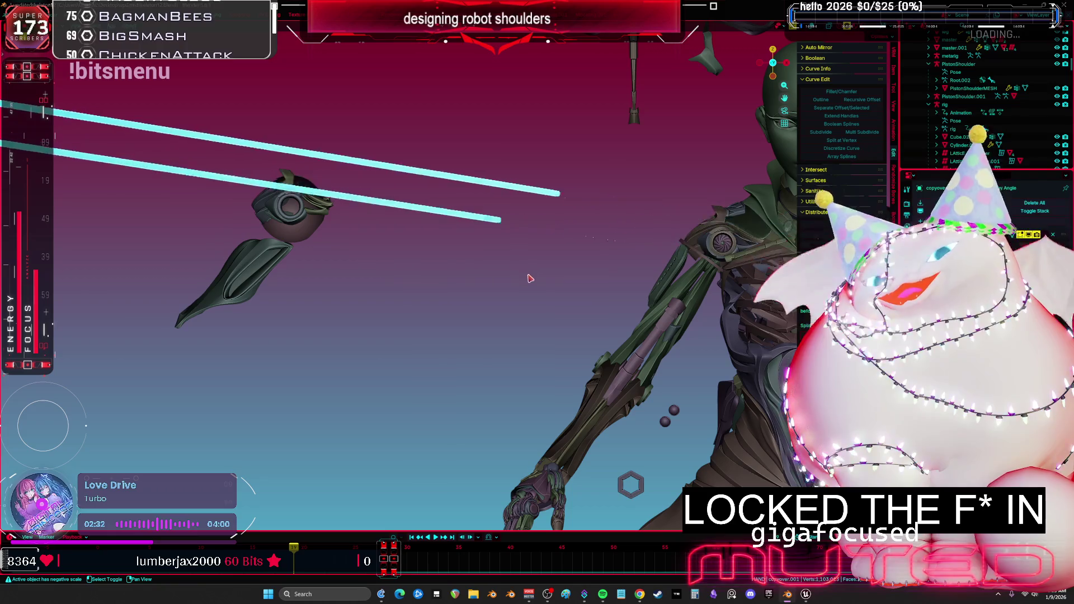
key("KP_1")
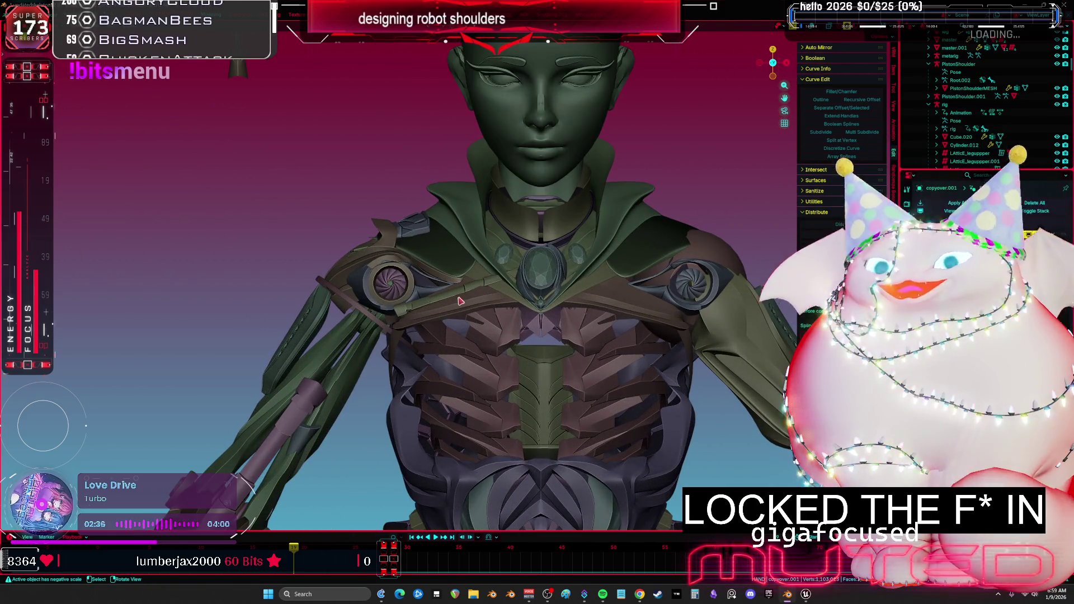
mouse_move(412, 232)
middle_mouse_down()
mouse_move(520, 283)
mouse_move(399, 300)
middle_mouse_up()
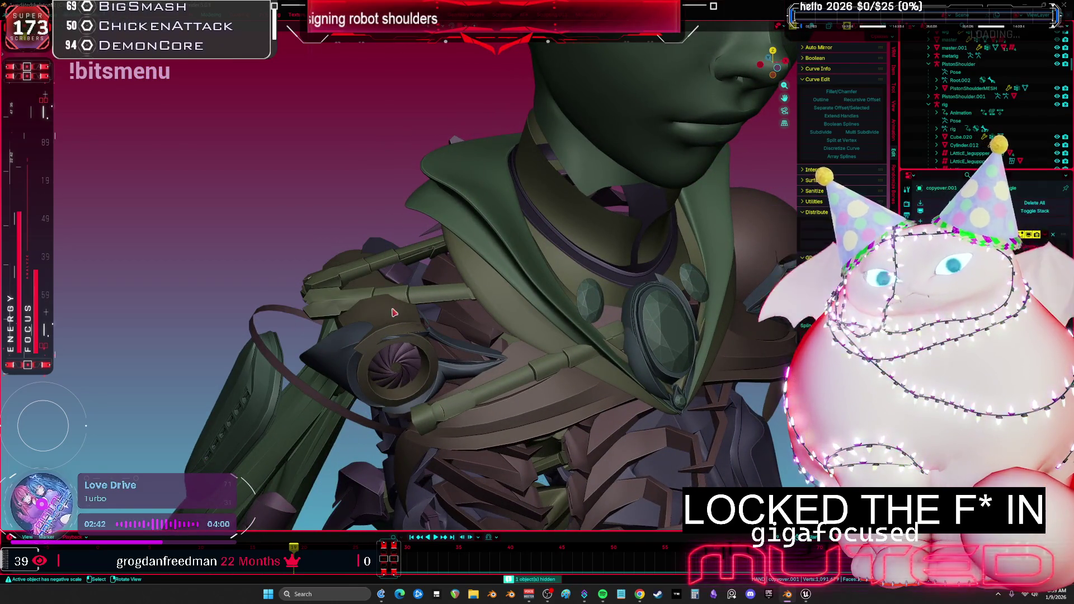
key("KP_1")
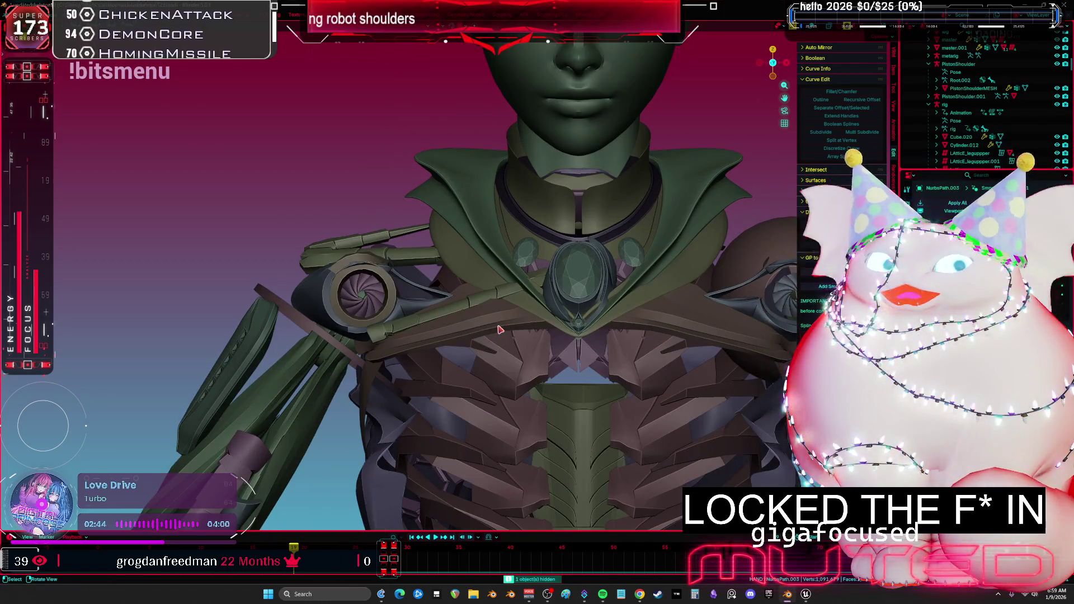
mouse_move(428, 294)
middle_mouse_down()
mouse_move(357, 237)
mouse_move(431, 277)
mouse_move(515, 376)
mouse_move(378, 275)
middle_mouse_up()
scroll(378, 276, "up", 3)
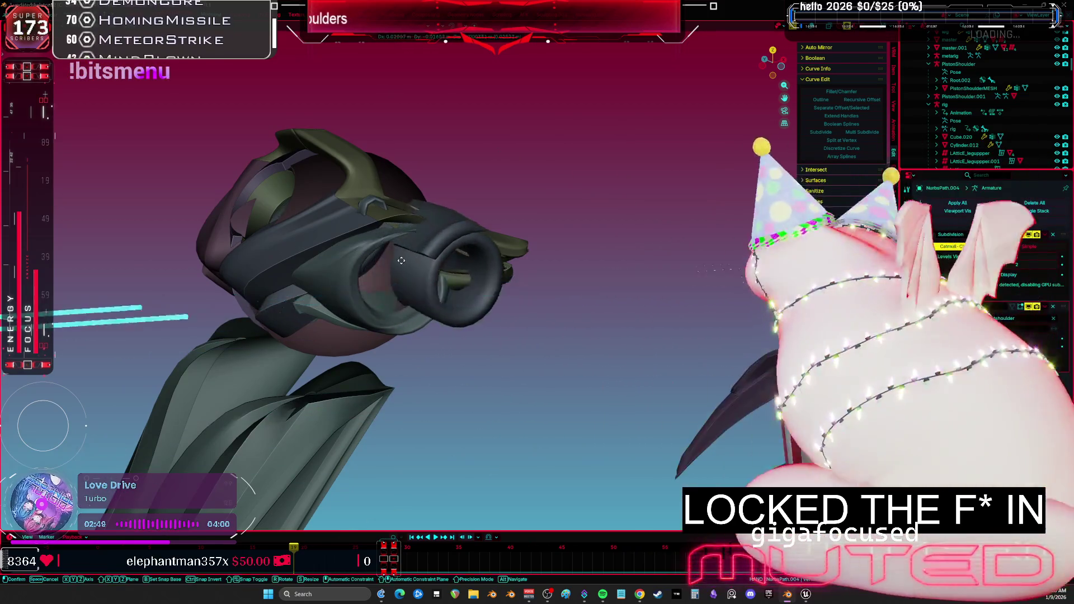
mouse_move(381, 277)
middle_mouse_down()
mouse_move(372, 268)
mouse_move(389, 268)
middle_mouse_up()
left_click(389, 269)
key("shift+d")
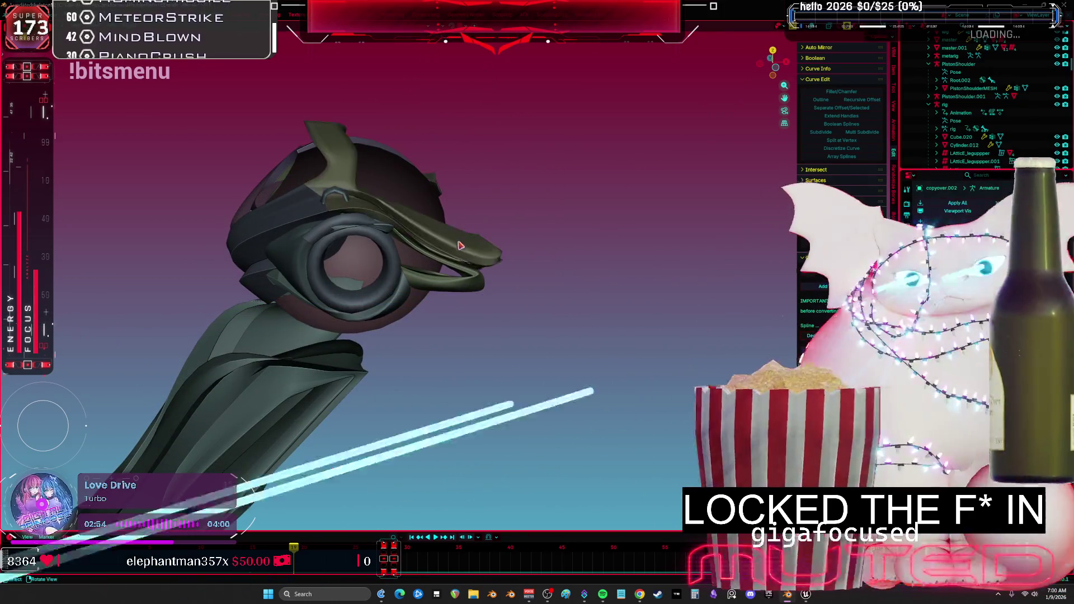
key("KP_Divide")
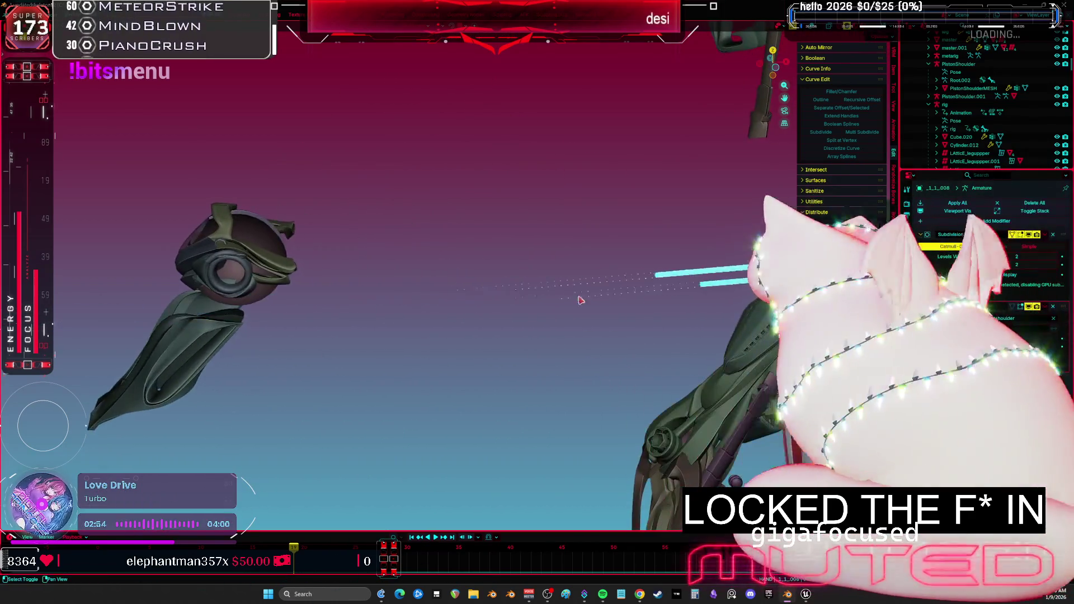
middle_click_drag(475, 295, 656, 291)
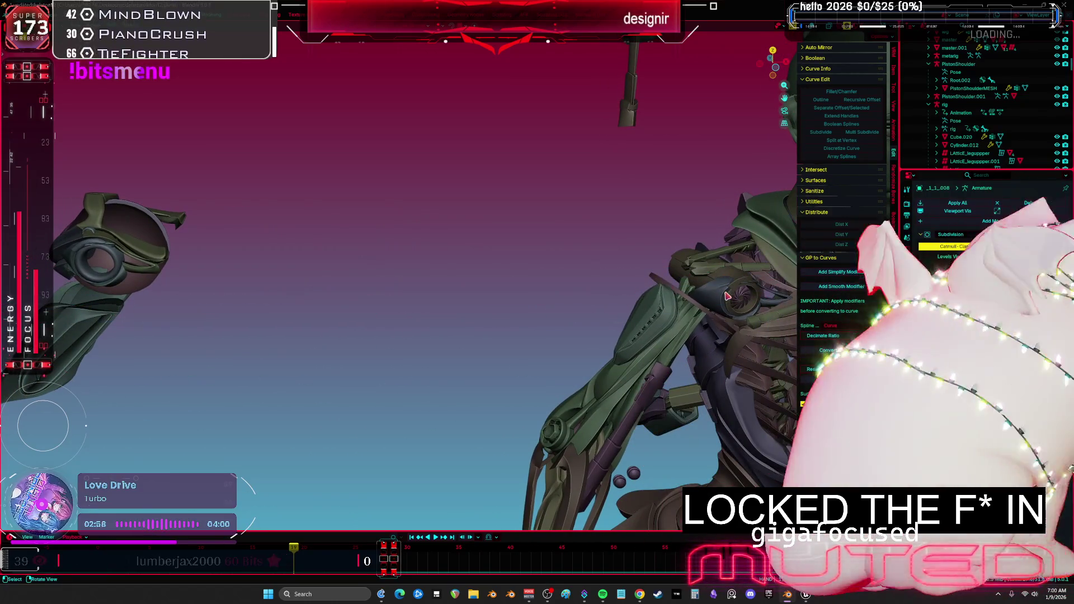
key("Delete")
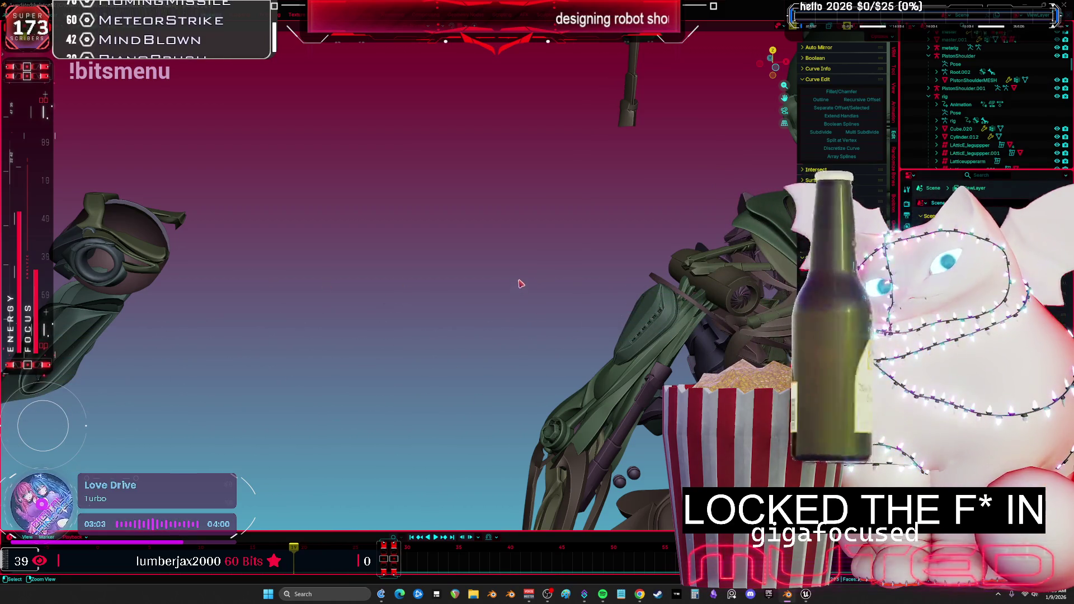
key("ctrl+z")
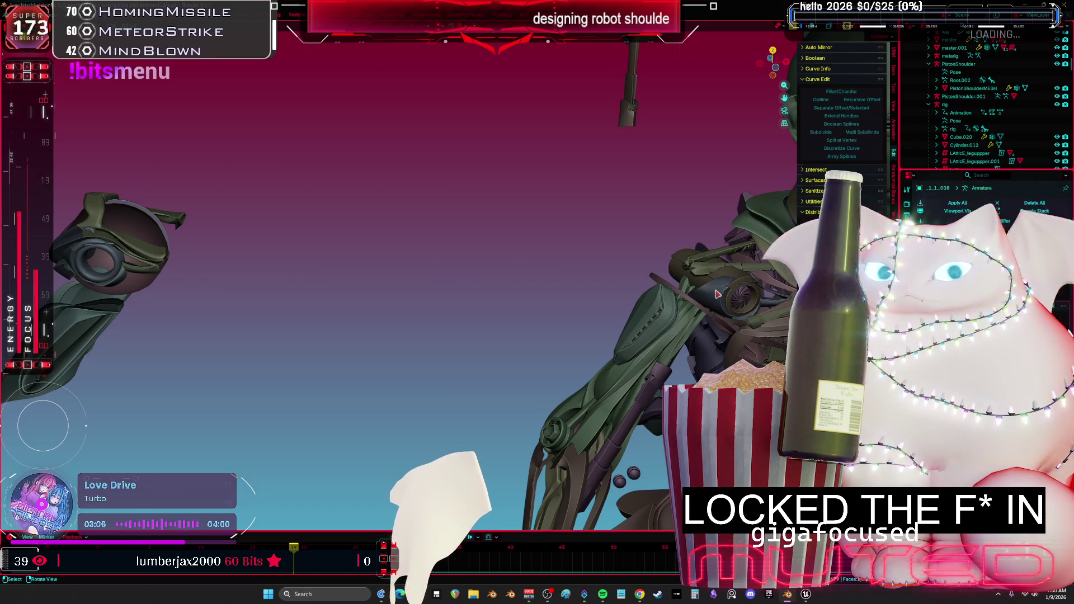
mouse_move(772, 288)
middle_mouse_down()
mouse_move(472, 255)
mouse_move(515, 272)
mouse_move(473, 240)
mouse_move(480, 152)
mouse_move(836, 169)
mouse_move(56, 235)
mouse_move(313, 278)
mouse_move(839, 266)
middle_mouse_up()
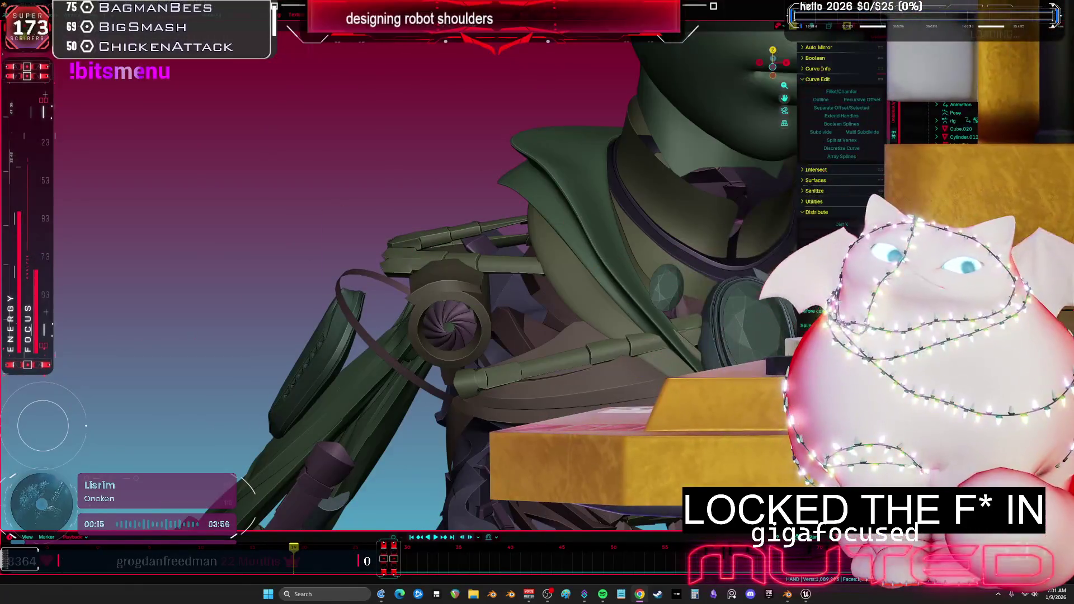
- Toggle wireframe and briefly isolate the shoulder parts in local view
middle_click_drag(647, 353, 608, 292)
key("shift+z")
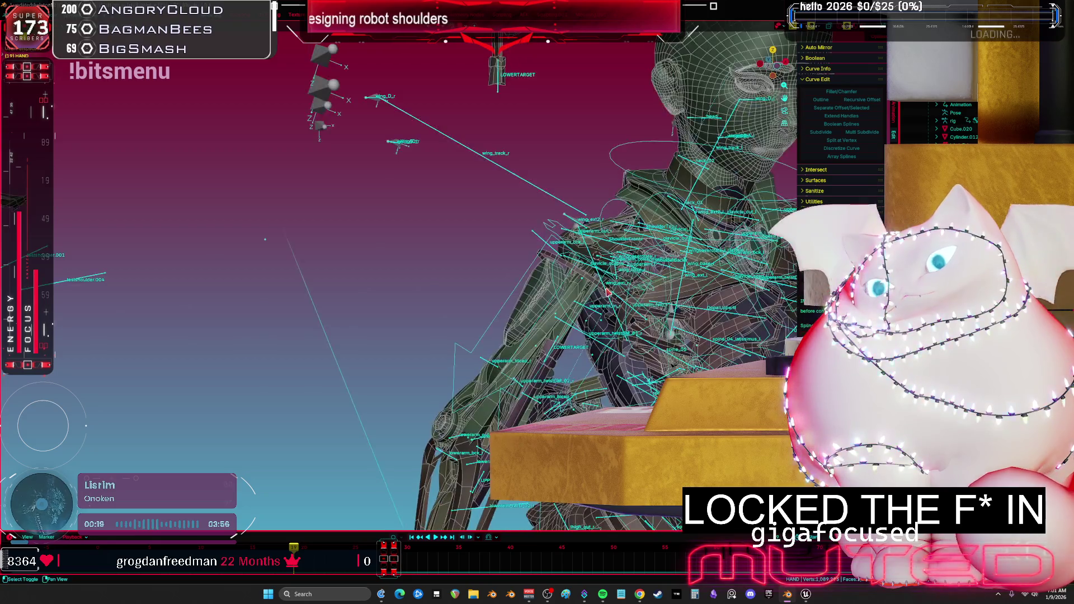
key("KP_Divide")
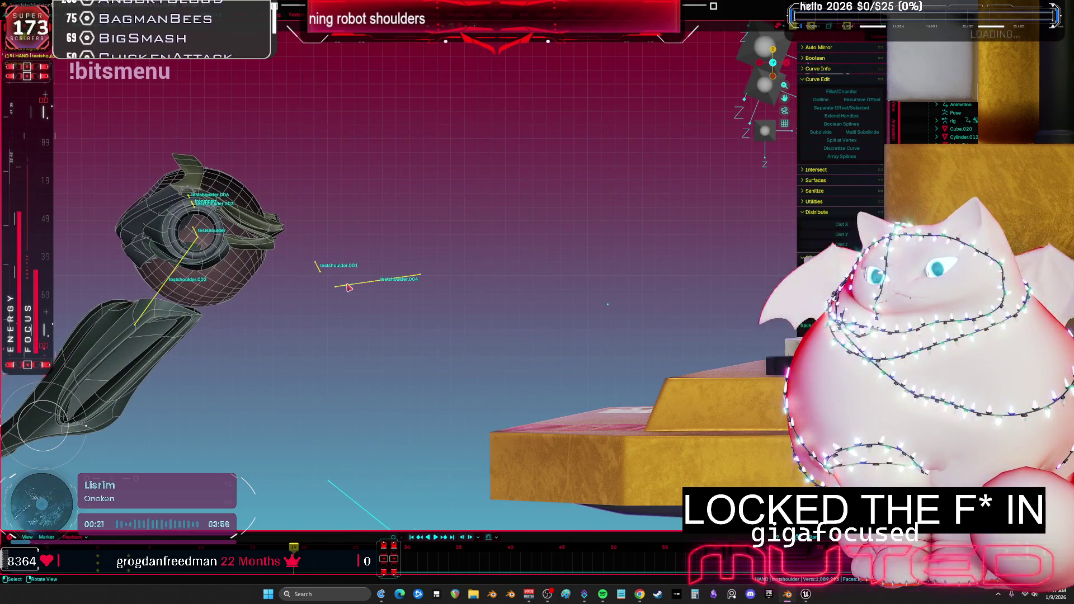
key("KP_Divide")
key("shift+z")
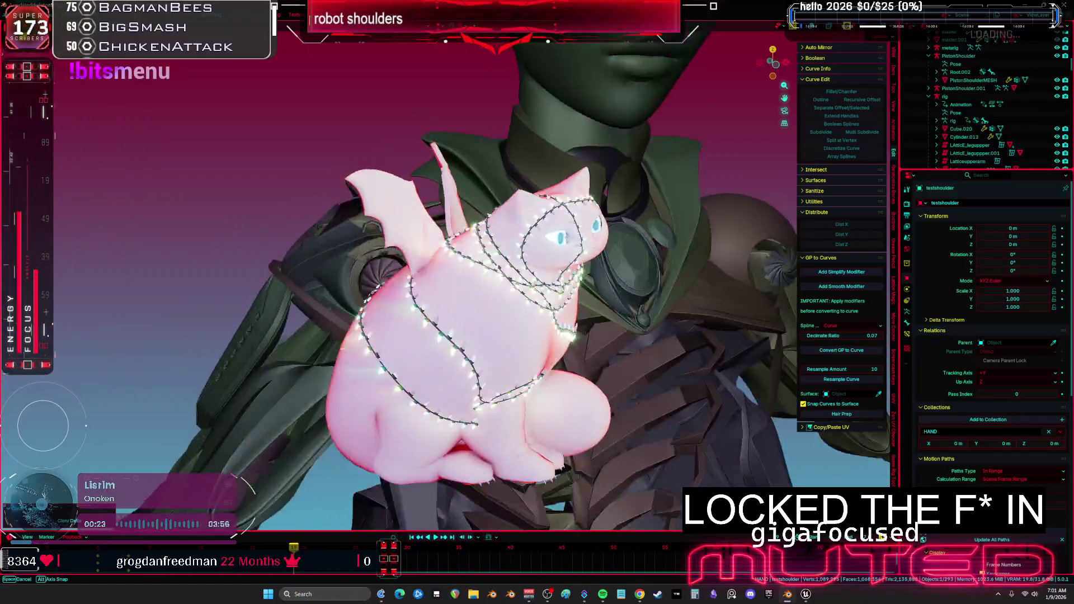
middle_click_drag(425, 291, 410, 279)
key("shift+z")
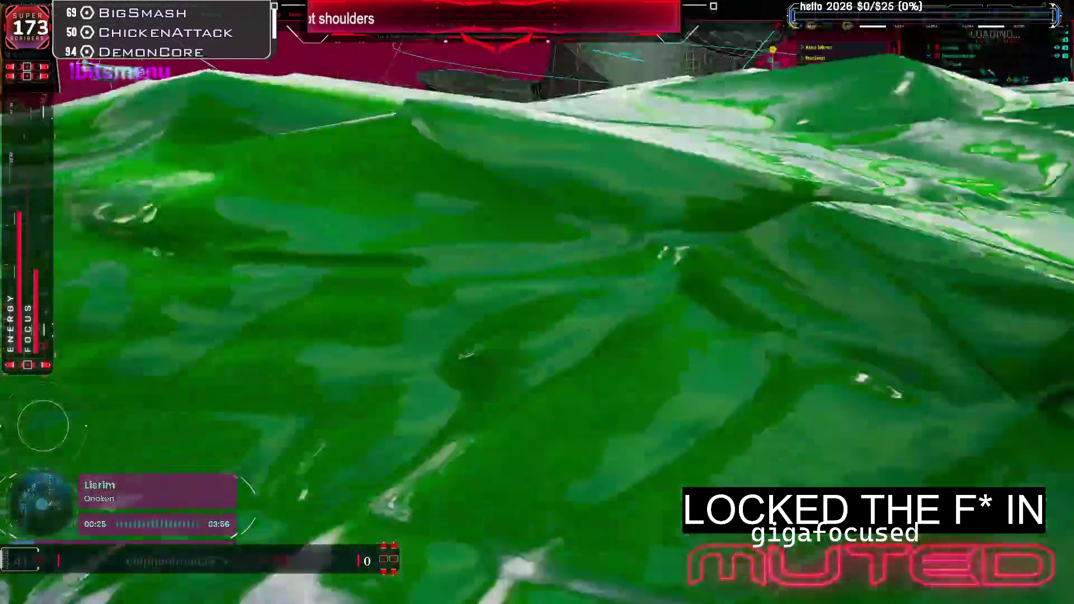
- Delete the green object and check the turbine fan in wireframe
left_click(907, 289)
mouse_move(425, 290)
middle_mouse_down()
mouse_move(380, 270)
mouse_move(408, 270)
mouse_move(388, 267)
middle_mouse_up()
key("shift+z")
key("Delete")
scroll(425, 290, "up", 2)
key("shift+z")
key("shift+z")
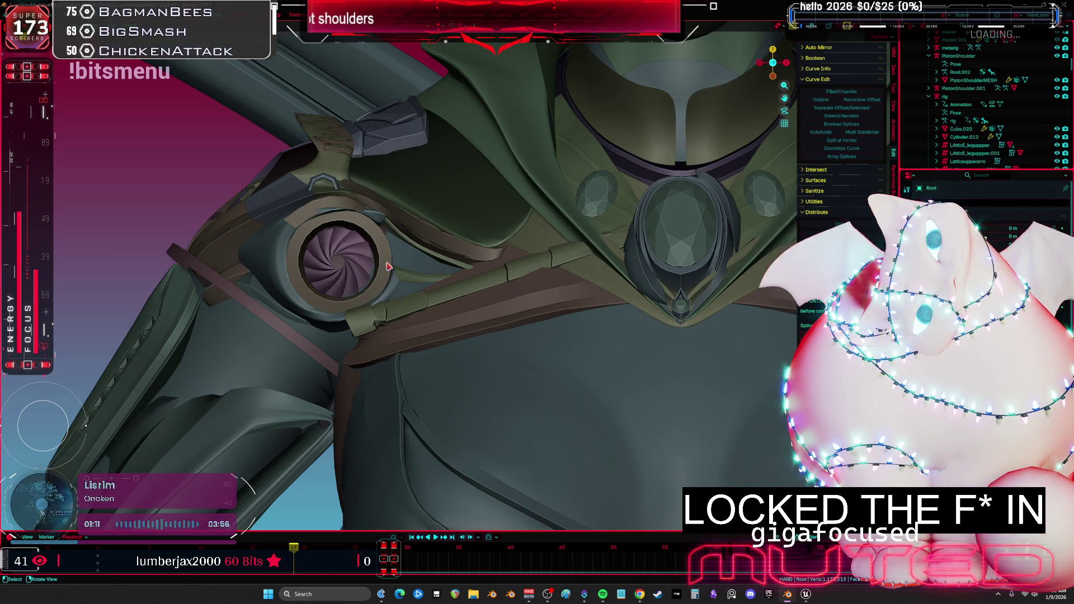
mouse_move(389, 267)
middle_mouse_down()
mouse_move(462, 191)
mouse_move(454, 311)
middle_mouse_up()
- Select the copyover clamp pieces one at a time, starting and ending a move on each
key("g")
left_click(461, 192)
scroll(463, 269, "up", 3)
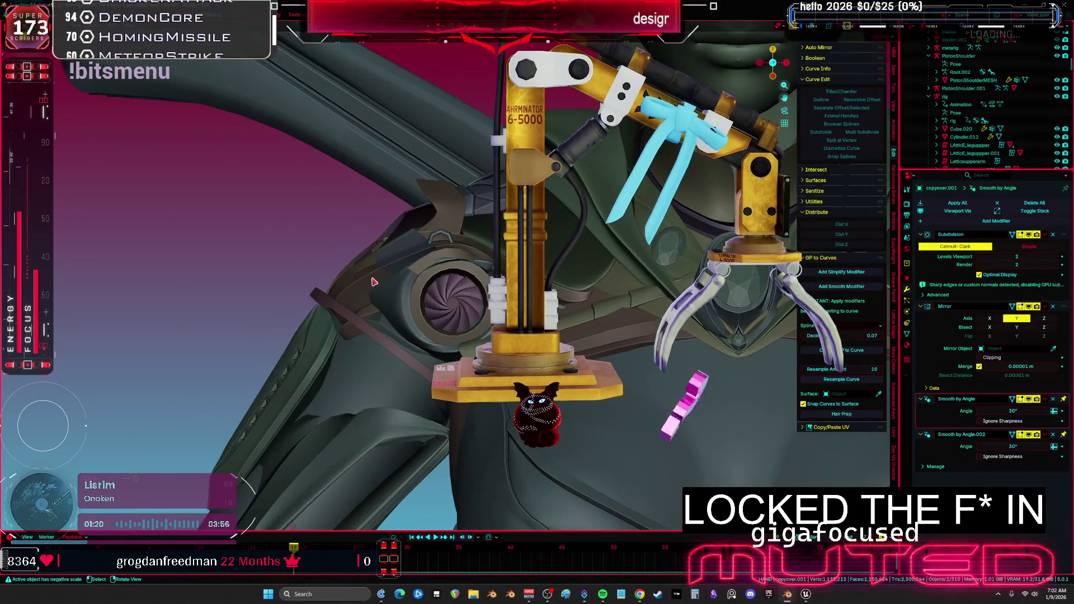
left_click(373, 282)
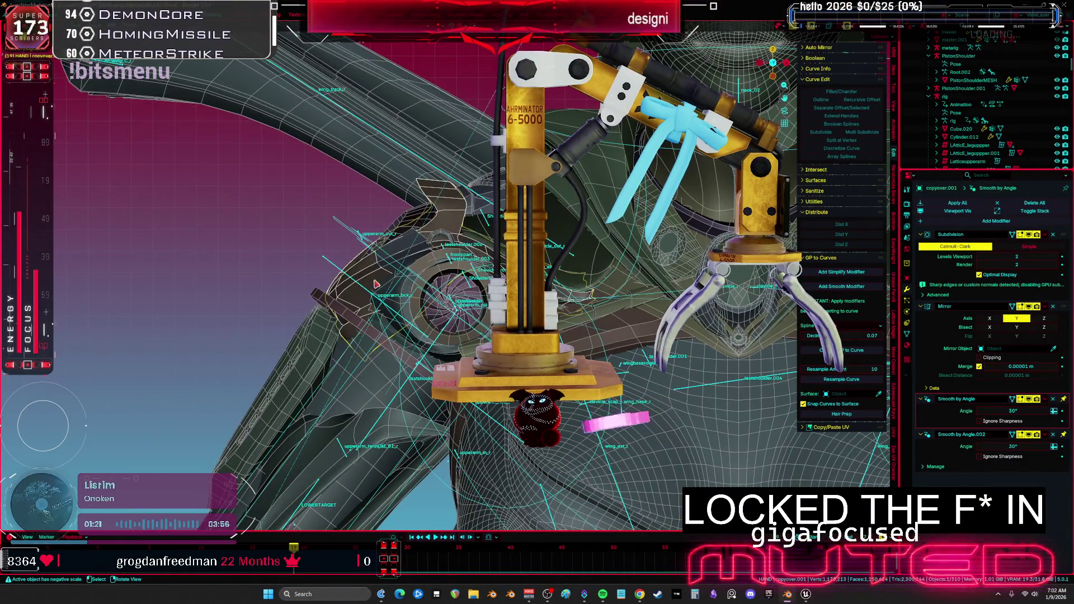
key("g")
left_click(380, 266)
mouse_move(379, 266)
middle_mouse_down()
mouse_move(373, 293)
mouse_move(408, 285)
mouse_move(379, 304)
mouse_move(401, 330)
middle_mouse_up()
left_click(428, 294, "shift")
key("g")
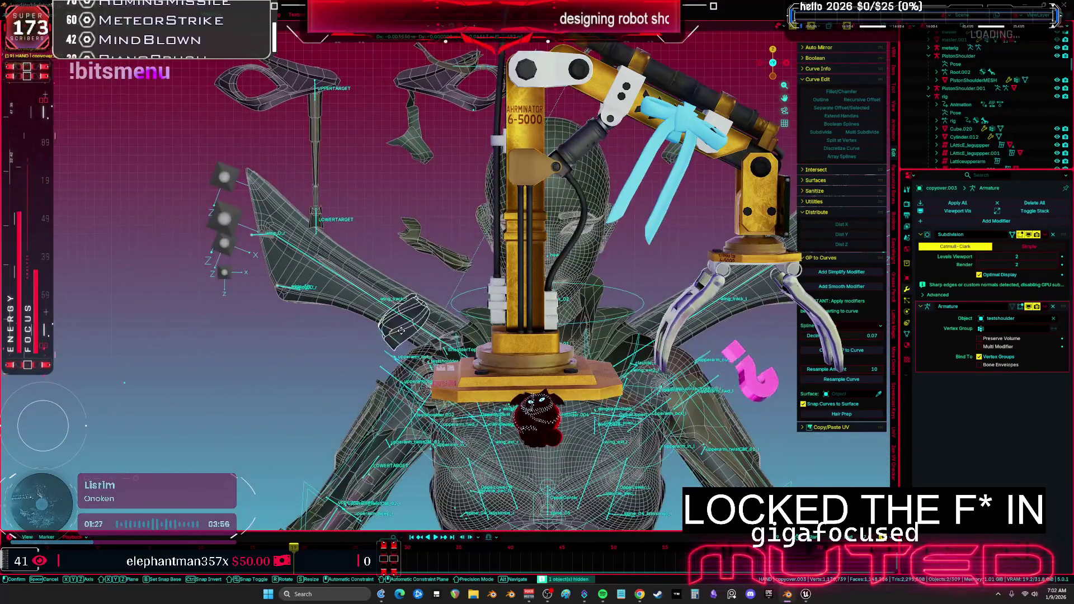
left_click(402, 237)
mouse_move(402, 236)
middle_mouse_down()
mouse_move(425, 263)
mouse_move(414, 268)
mouse_move(450, 276)
mouse_move(457, 315)
mouse_move(399, 317)
mouse_move(408, 323)
mouse_move(371, 358)
middle_mouse_up()
- Put one clamp piece in Edit Mode, isolate it in local view, and use circle select
key("Tab")
key("KP_Divide")
key("ctrl+z")
key("c")
left_click(356, 344)
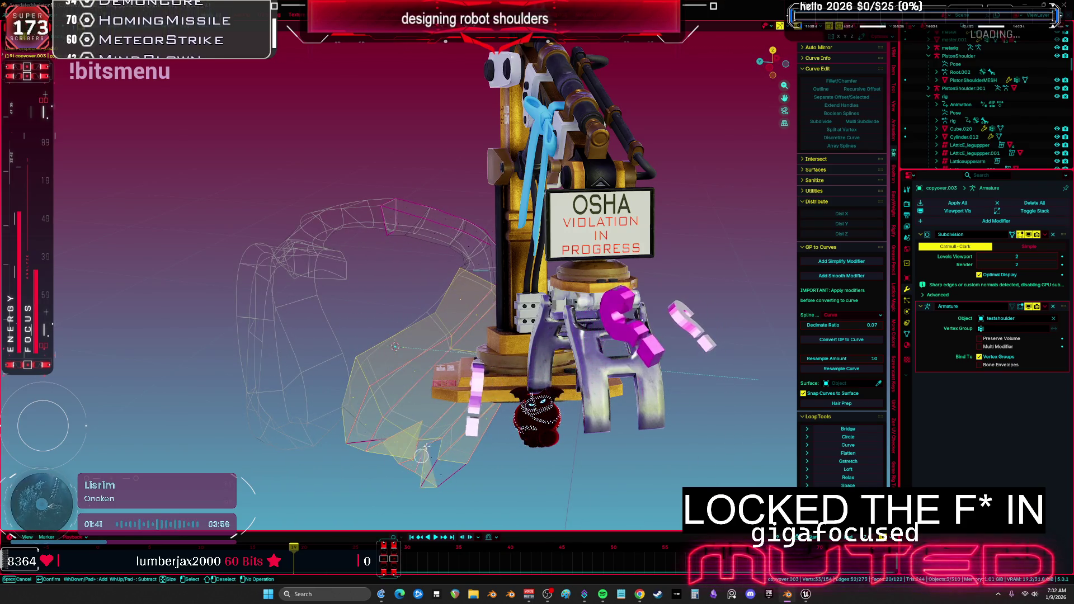
- Inspect the clamp piece from several angles and return to Object Mode in solid shading
middle_click_drag(450, 472, 411, 416)
middle_click_drag(307, 329, 458, 308)
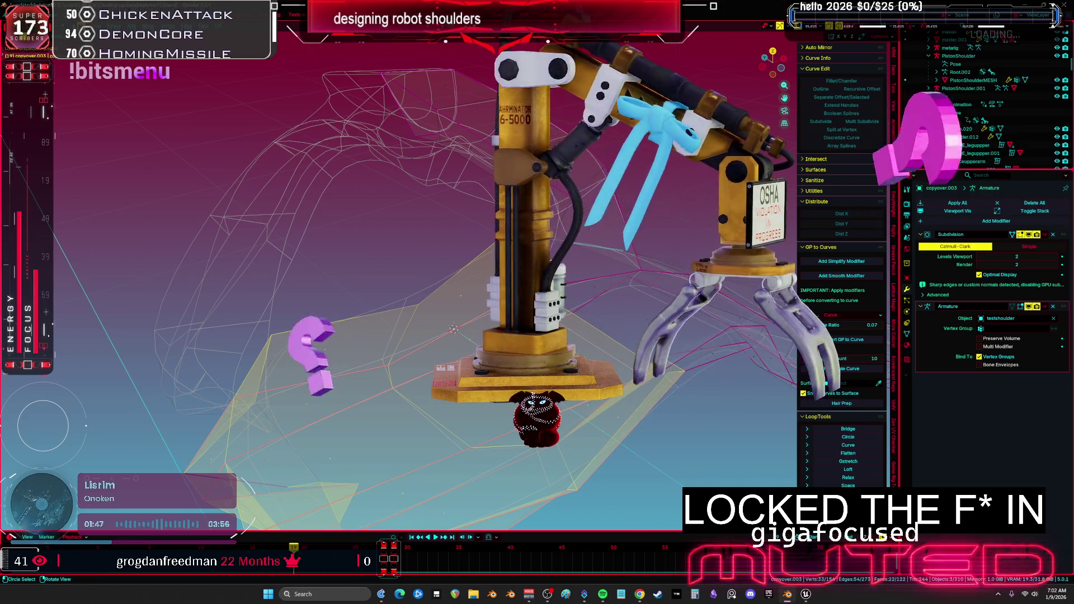
key("Tab")
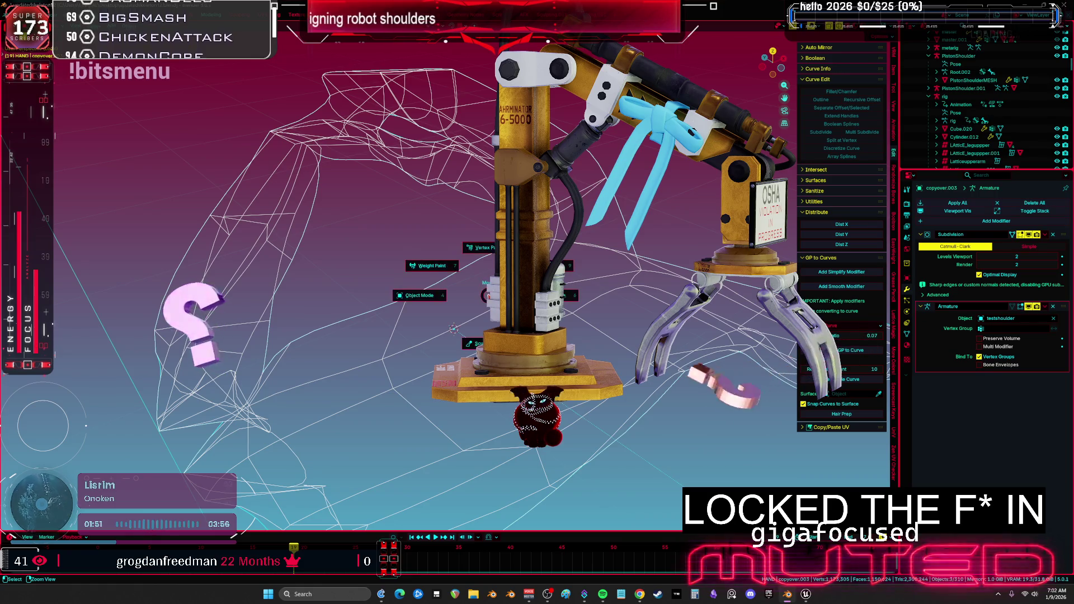
key("6")
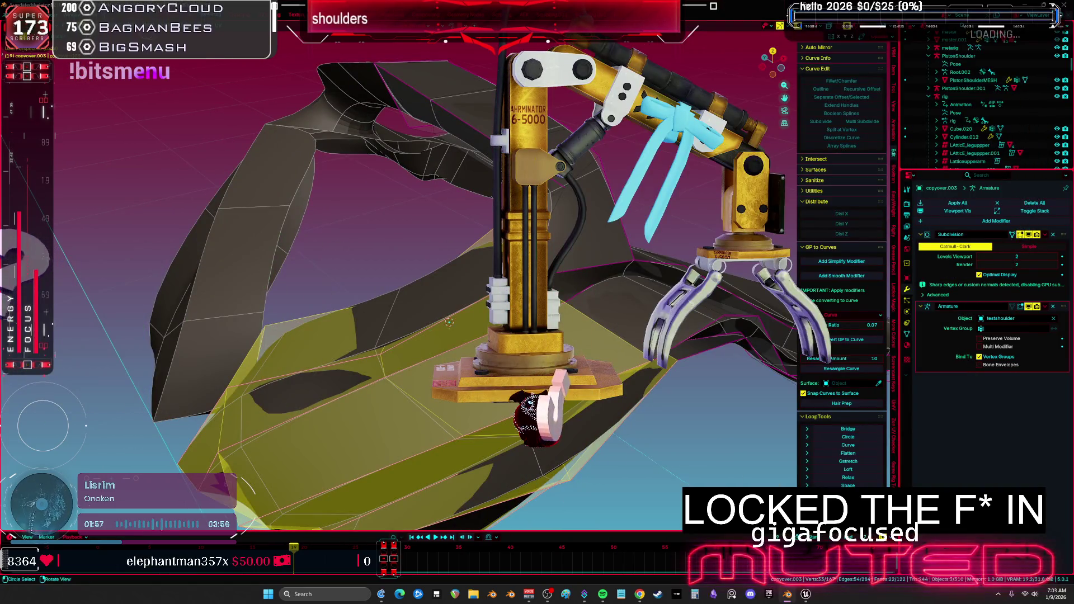
- Initialise face sets on the clamp mesh in Sculpt Mode
key("ctrl+f")
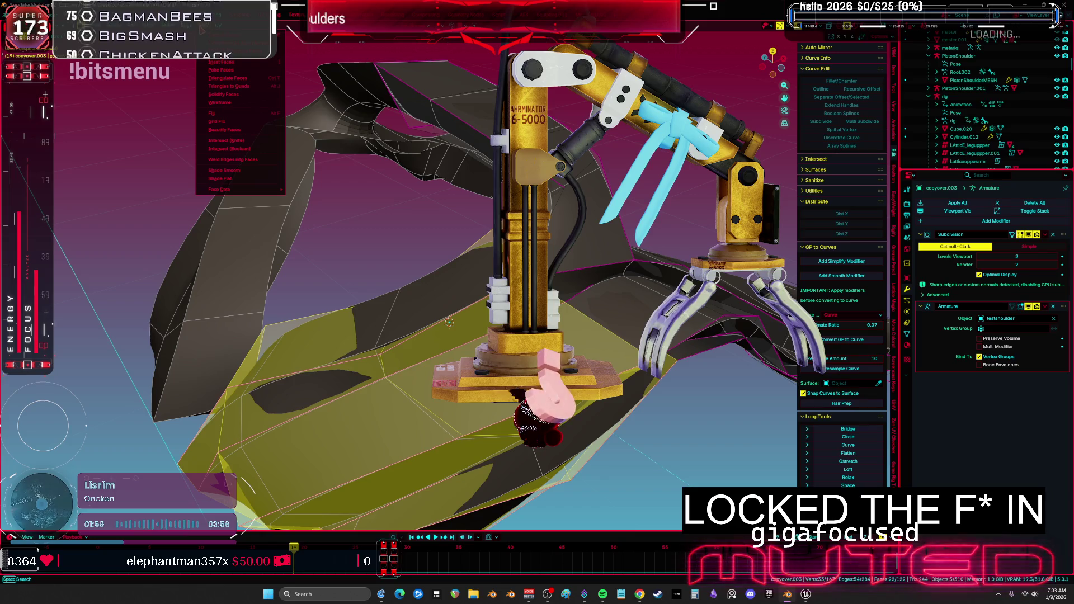
key("Escape")
key("ctrl+Tab")
key("alt+w")
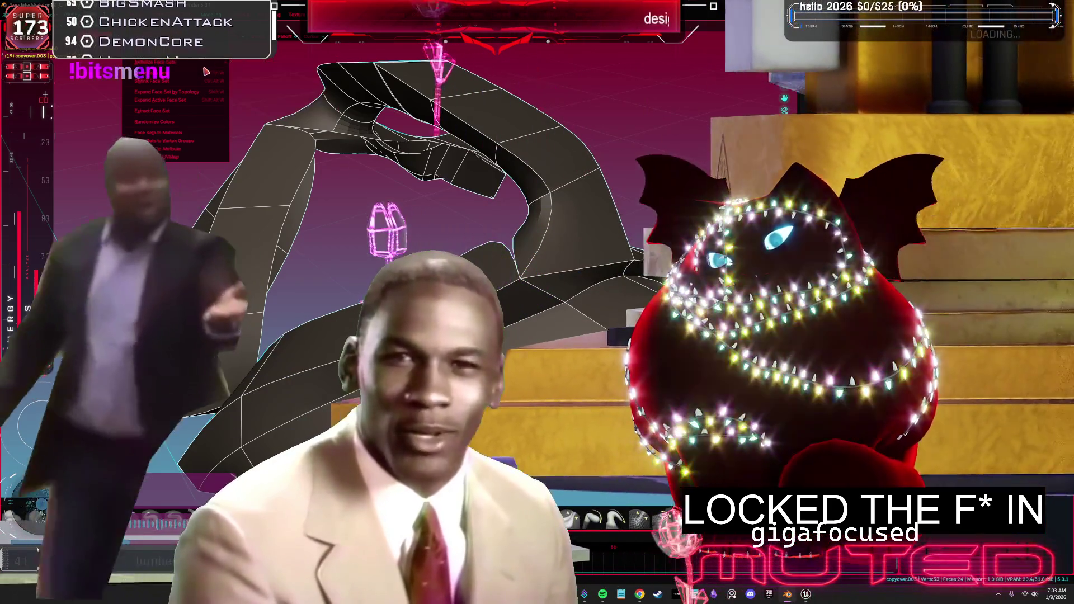
left_click(206, 72)
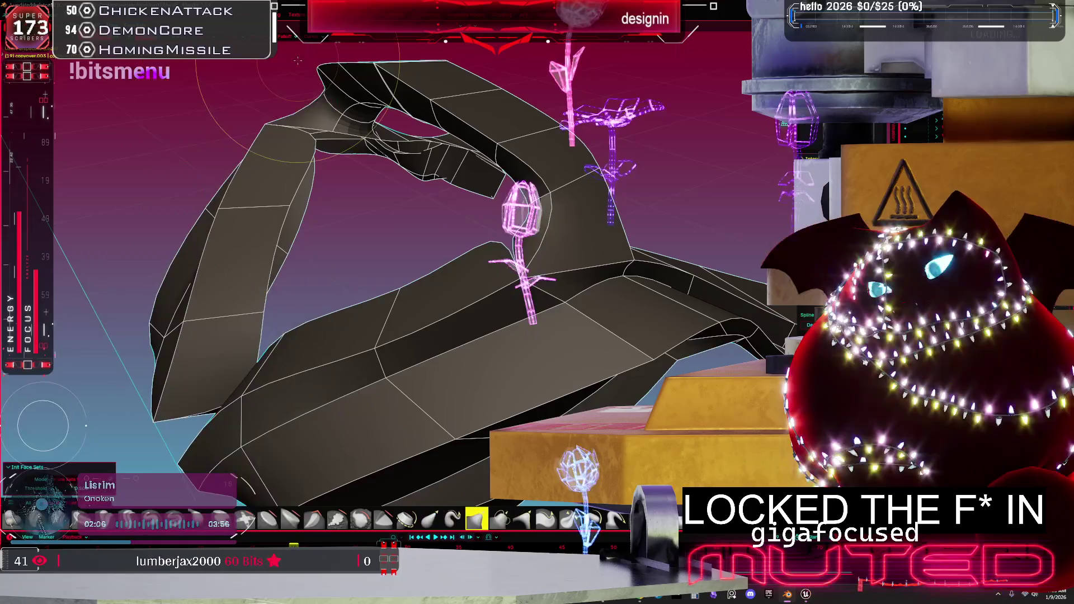
middle_click_drag(297, 60, 484, 300)
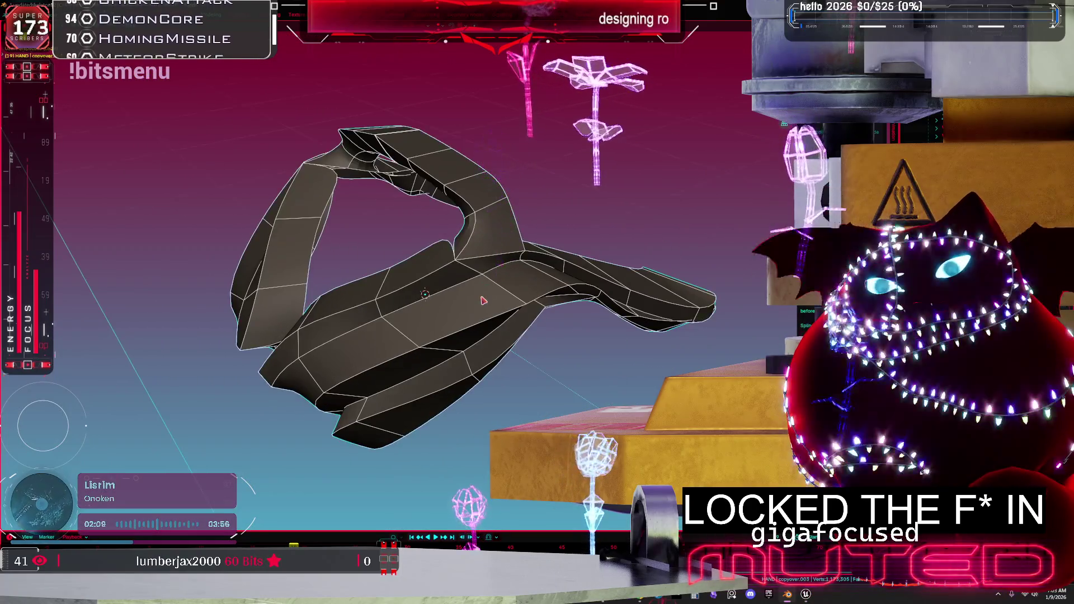
- Separate the clamp mesh By Loose Parts, then exit local view back to the full robot
key("Tab")
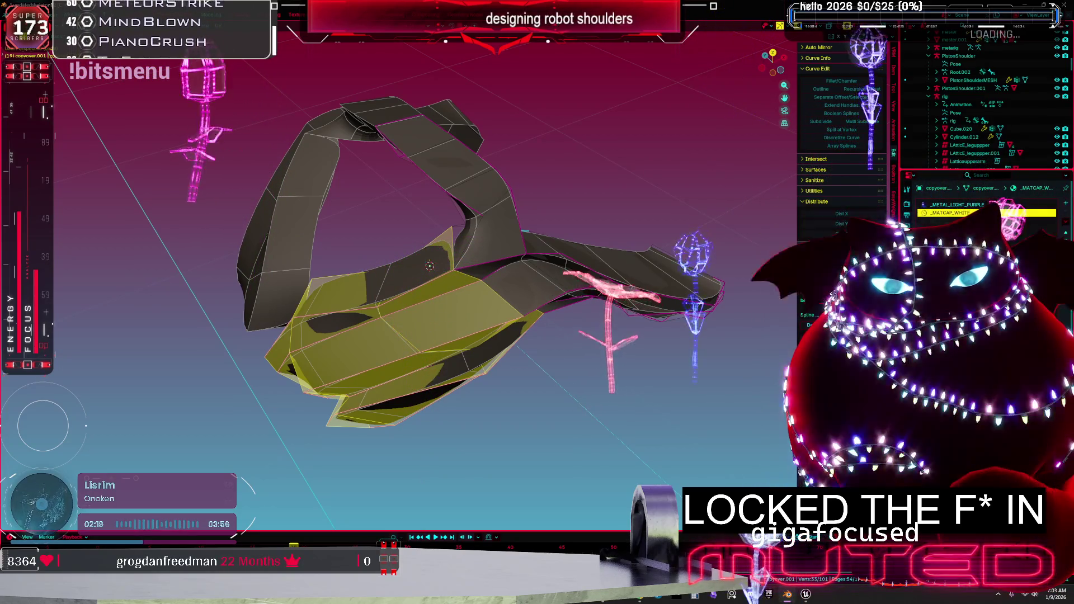
key("Tab")
mouse_move(503, 291)
middle_mouse_down()
mouse_move(557, 275)
mouse_move(527, 281)
mouse_move(470, 319)
middle_mouse_up()
key("Tab")
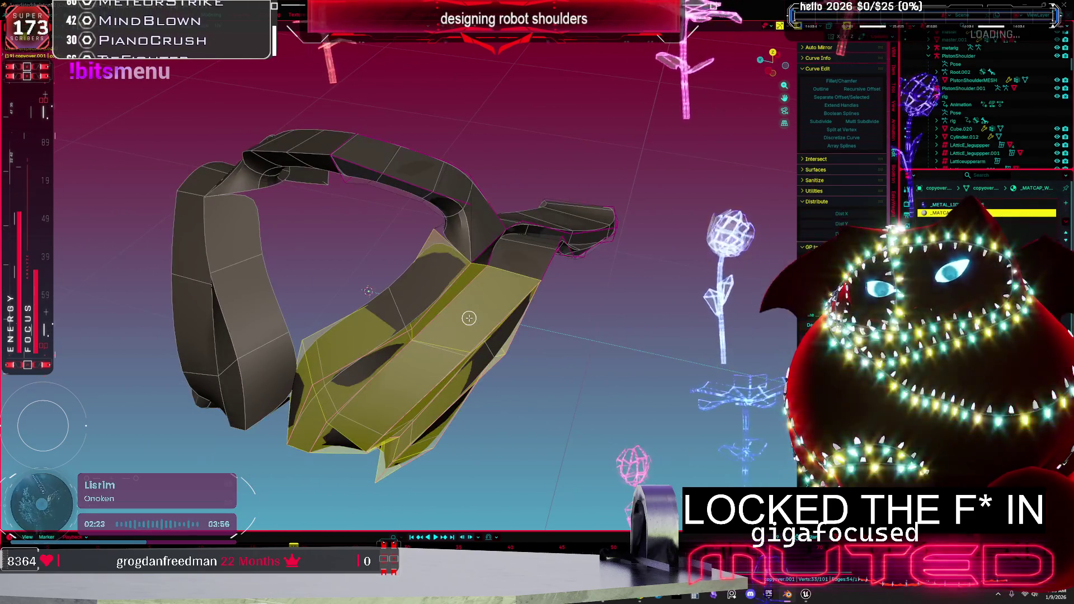
key("p")
left_click(460, 318)
key("Tab")
mouse_move(461, 317)
middle_mouse_down()
mouse_move(419, 276)
mouse_move(451, 279)
mouse_move(491, 254)
mouse_move(480, 276)
middle_mouse_up()
key("Tab")
key("KP_Divide")
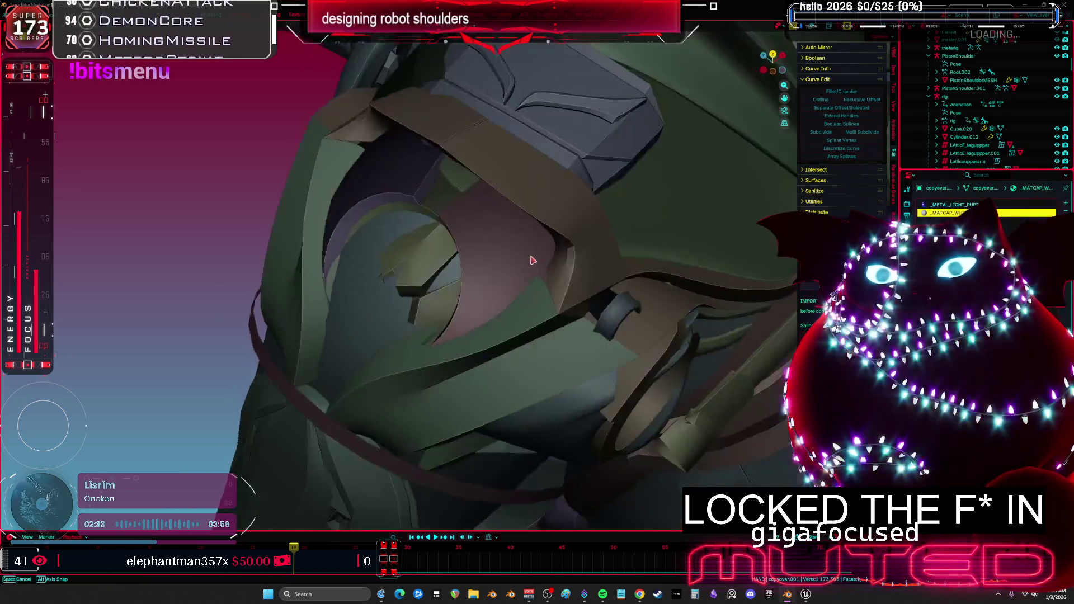
- Orbit in on the turbine-fan shoulder and gem to check the material colours, then start moving the selected part
mouse_move(532, 260)
middle_mouse_down()
mouse_move(591, 245)
mouse_move(596, 336)
mouse_move(311, 208)
mouse_move(412, 260)
mouse_move(383, 304)
middle_mouse_up()
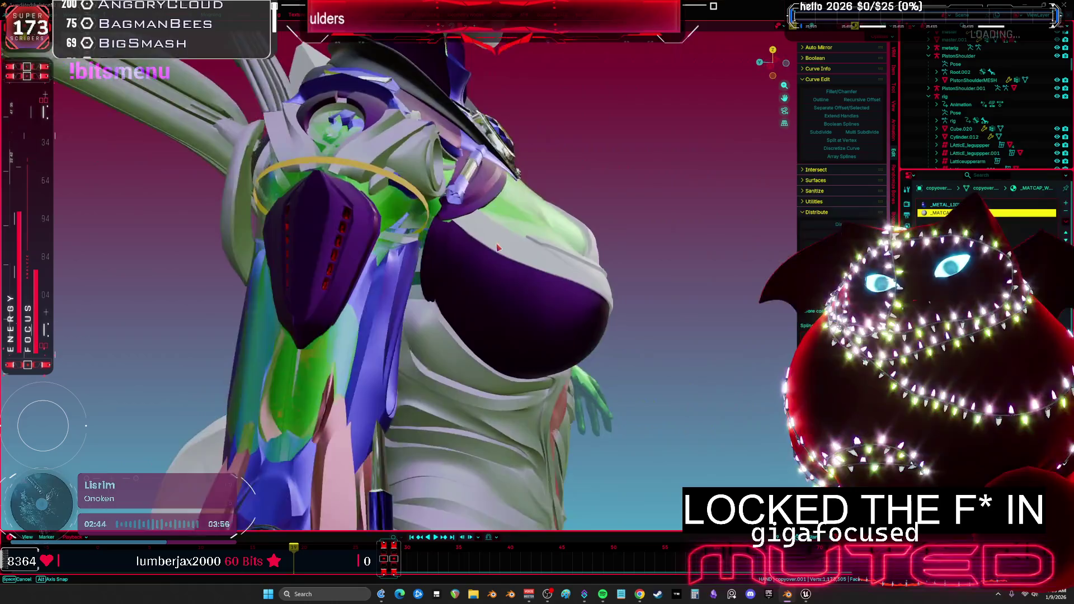
mouse_move(497, 248)
middle_mouse_down()
mouse_move(474, 282)
mouse_move(375, 286)
middle_mouse_up()
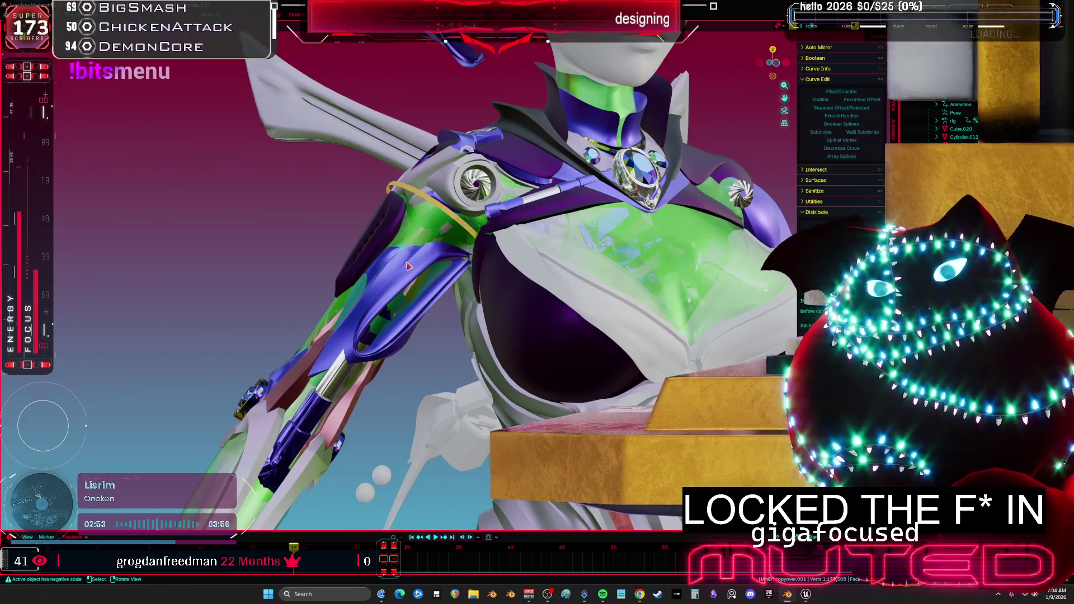
key("g")
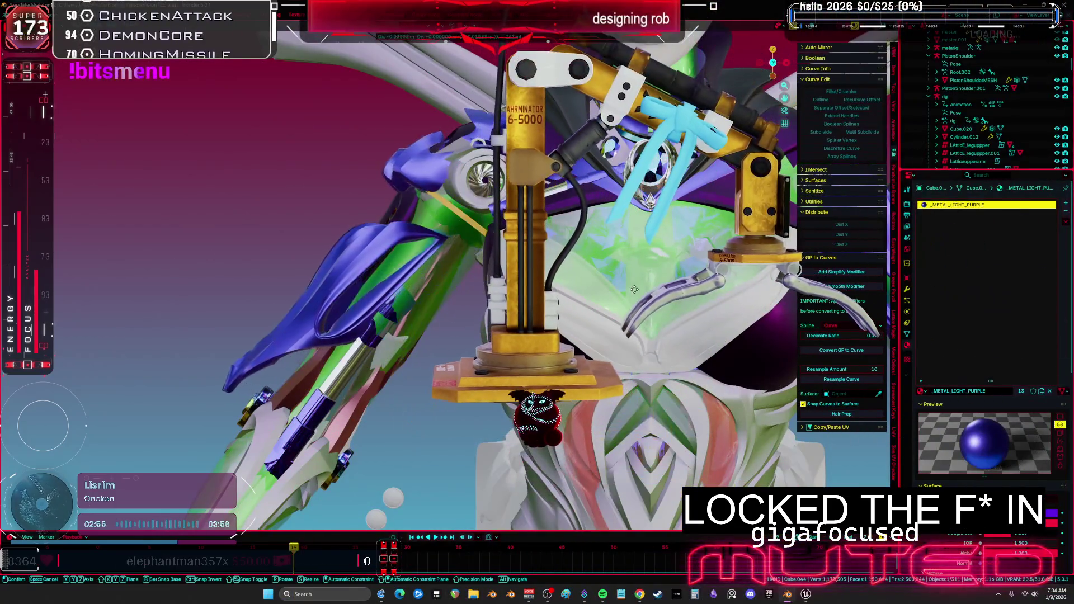
mouse_move(425, 274)
middle_mouse_down()
mouse_move(457, 273)
mouse_move(455, 284)
middle_mouse_up()
scroll(450, 269, "up", 5)
scroll(446, 253, "down", 3)
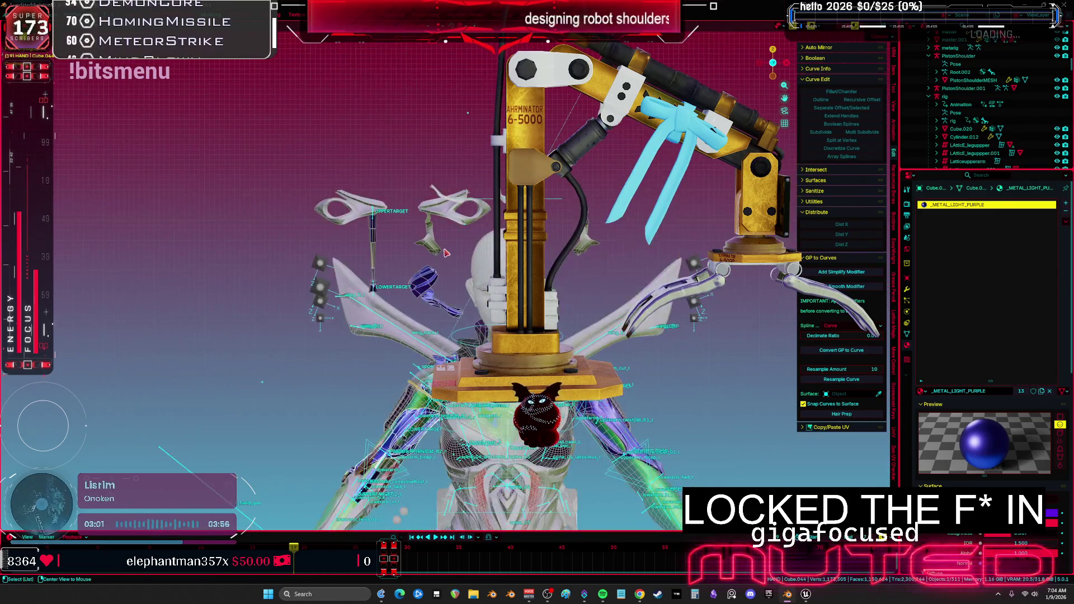
middle_click_drag(451, 244, 451, 223, "shift")
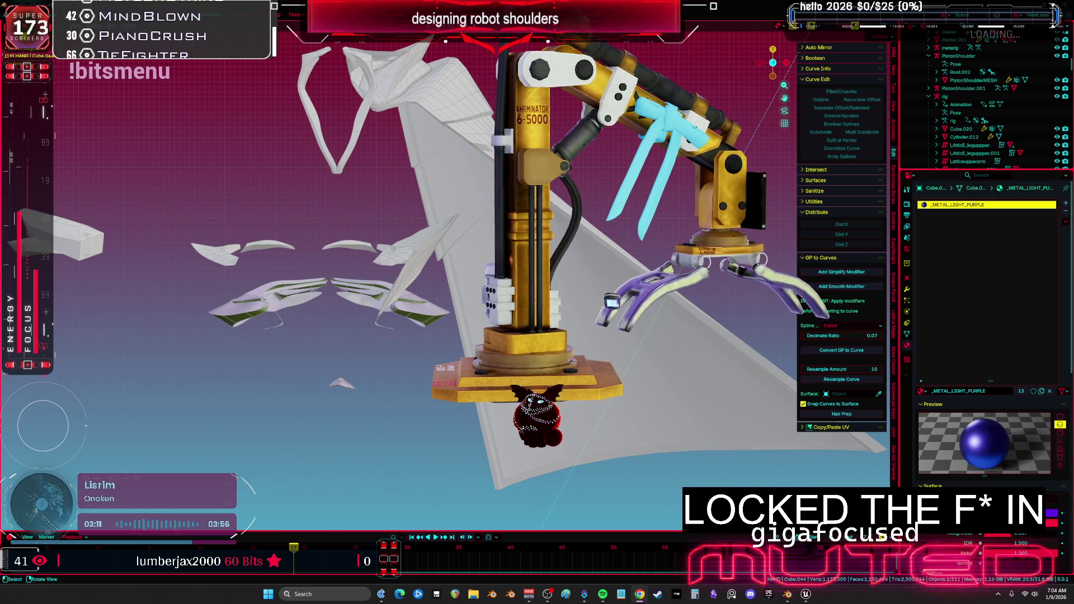
middle_click_drag(428, 357, 430, 315)
middle_click_drag(253, 252, 313, 255)
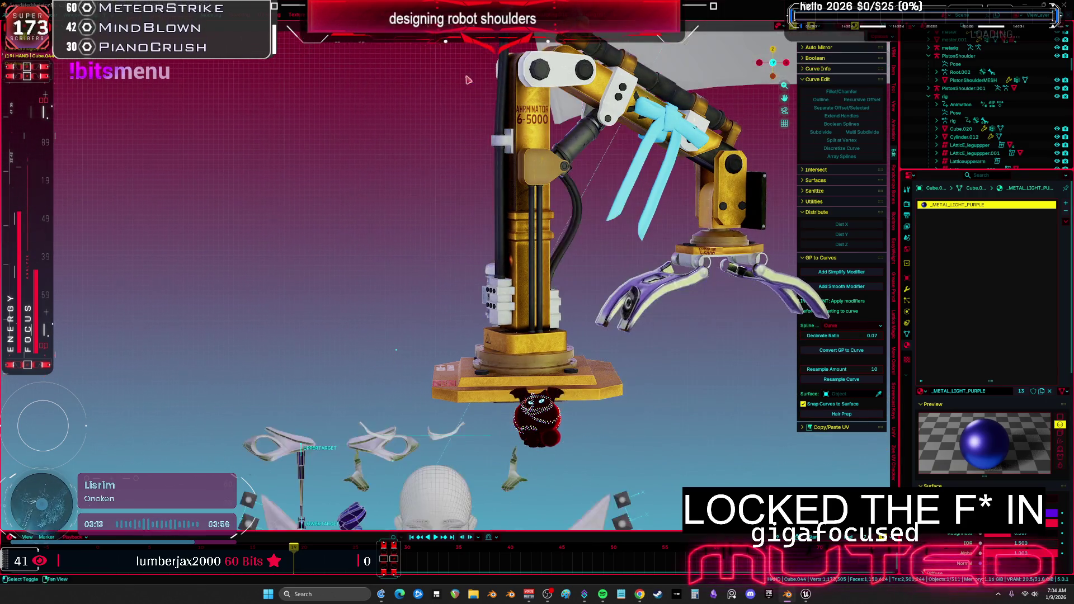